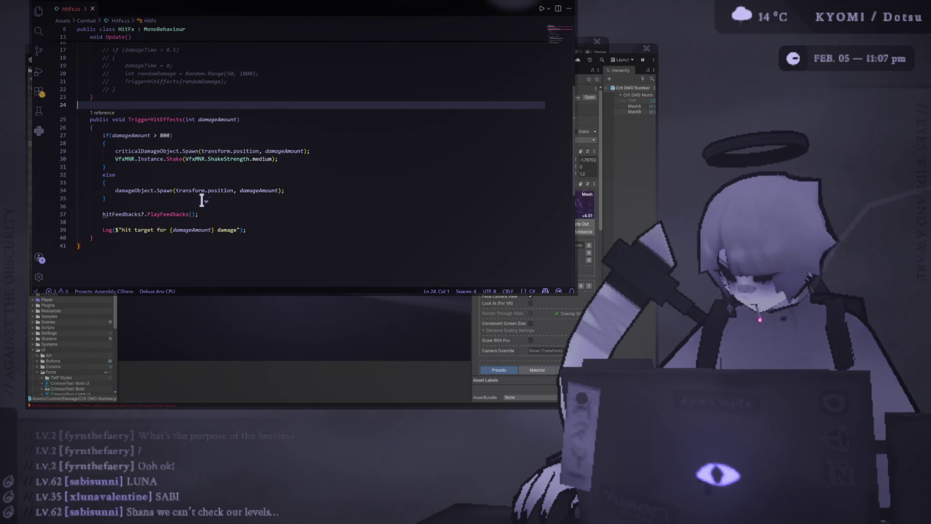
Review the end of HitFx.cs and the prefab's settings in Unity's widened Inspector
{"action": "left_click", "coordinate": [264, 255]}
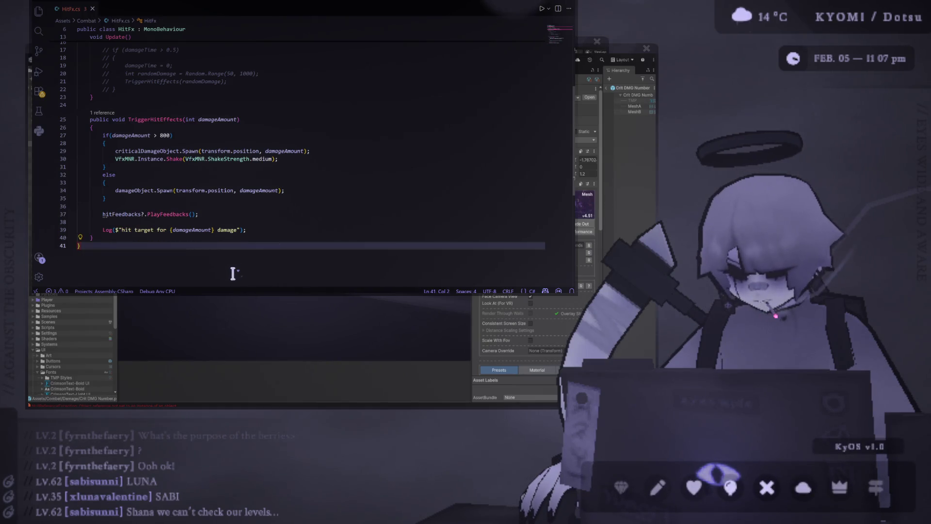
{"action": "scroll", "coordinate": [111, 260], "scroll_direction": "down", "scroll_amount": 1}
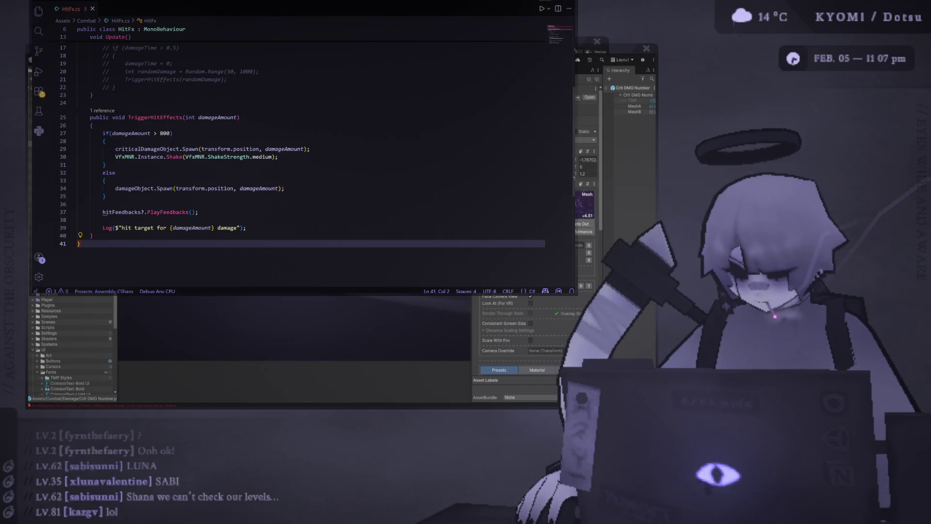
{"action": "key", "text": "alt+Tab"}
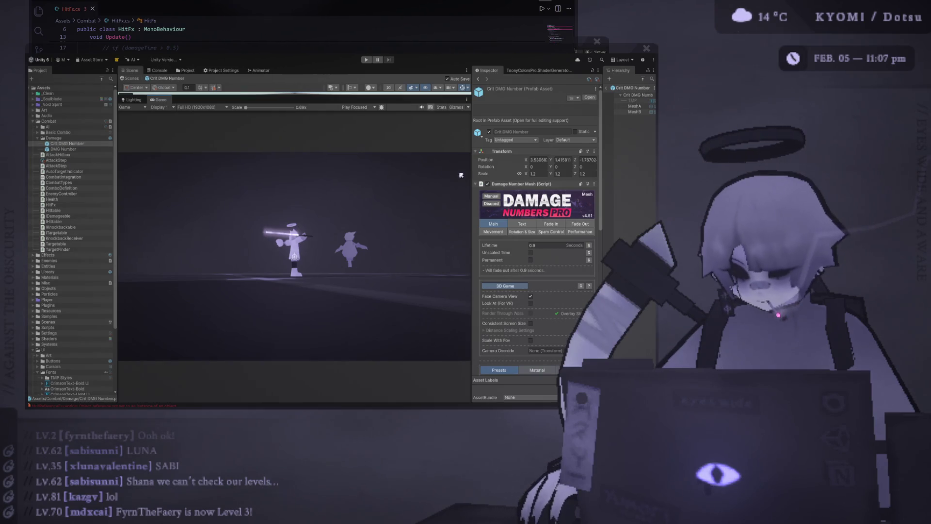
{"action": "left_click_drag", "start_coordinate": [472, 169], "coordinate": [448, 166]}
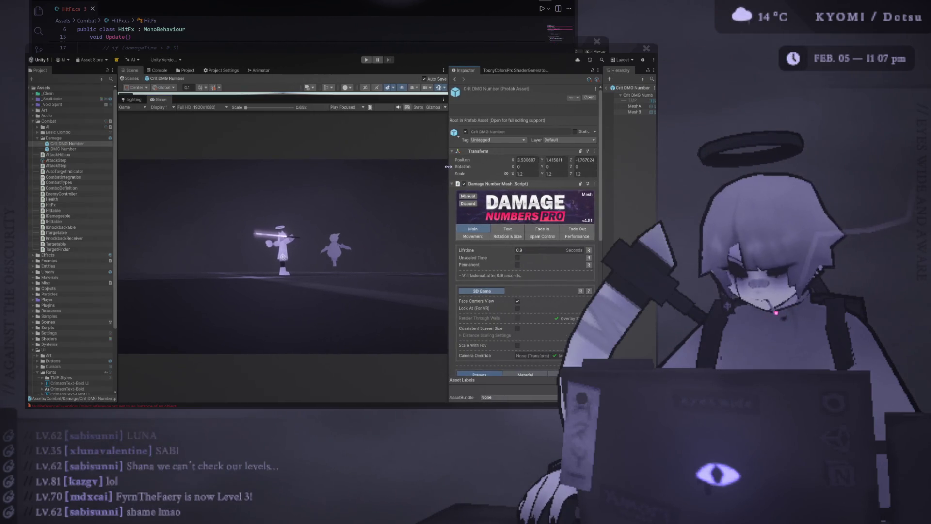
{"action": "scroll", "coordinate": [504, 220], "scroll_direction": "down", "scroll_amount": 2}
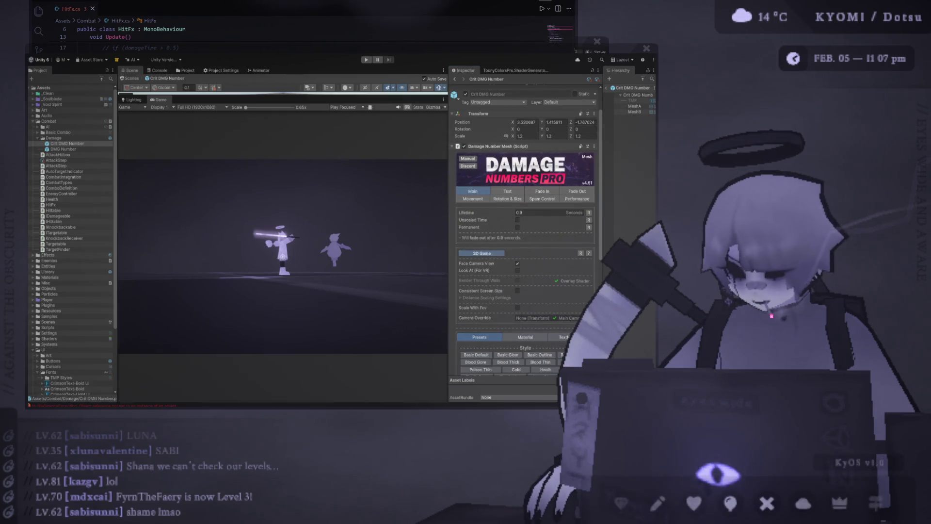
{"action": "key", "text": "alt+Tab"}
Change the critical-hit shake on line 30 from medium to heavy and save HitFx.cs
{"action": "double_click", "coordinate": [270, 156]}
{"action": "type", "text": "heav"}
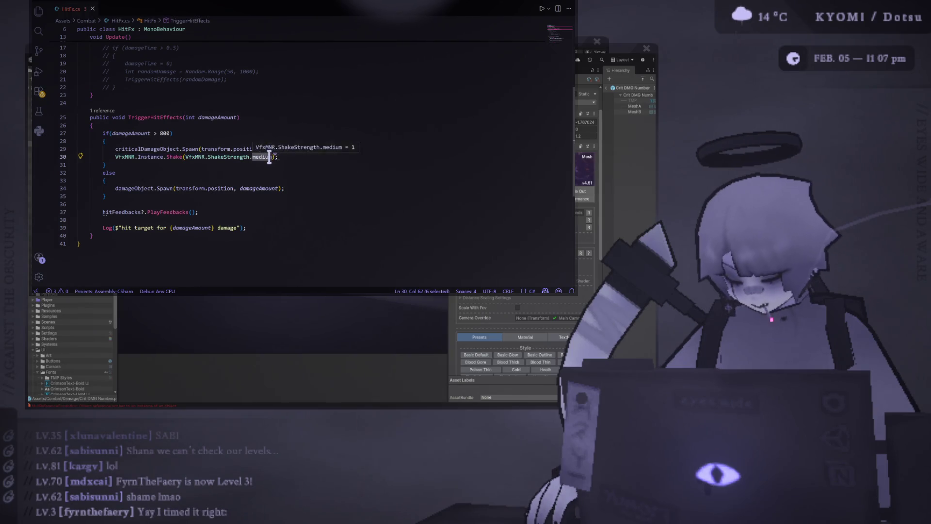
{"action": "key", "text": "Tab"}
{"action": "key", "text": "ctrl+s"}
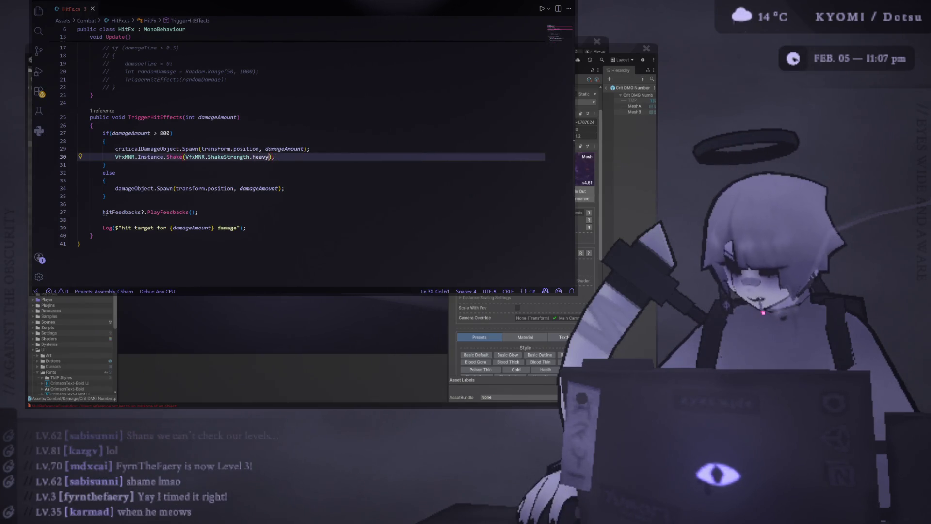
{"action": "key", "text": "alt+Tab"}
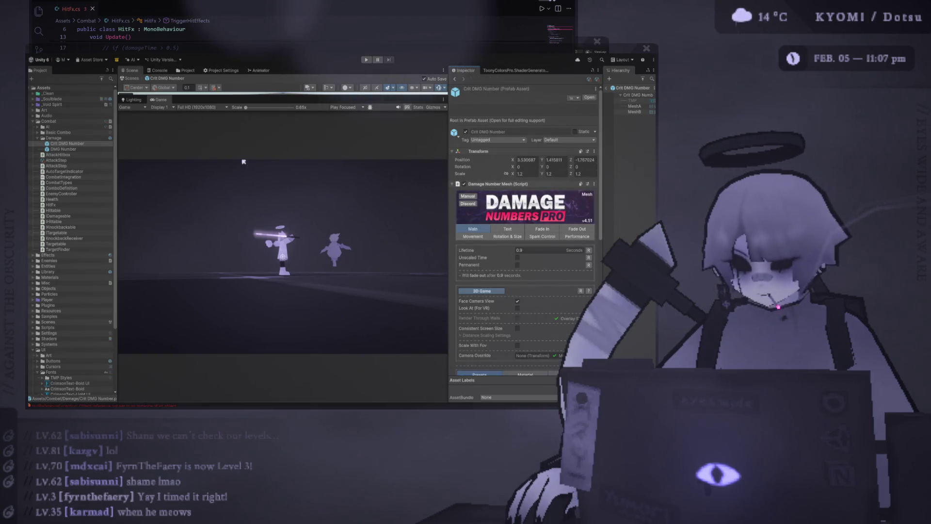
Widen the Game view, run the game, swing at the dummy, then stop playing
{"action": "left_click_drag", "start_coordinate": [447, 158], "coordinate": [545, 158]}
{"action": "key", "text": "ctrl+p"}
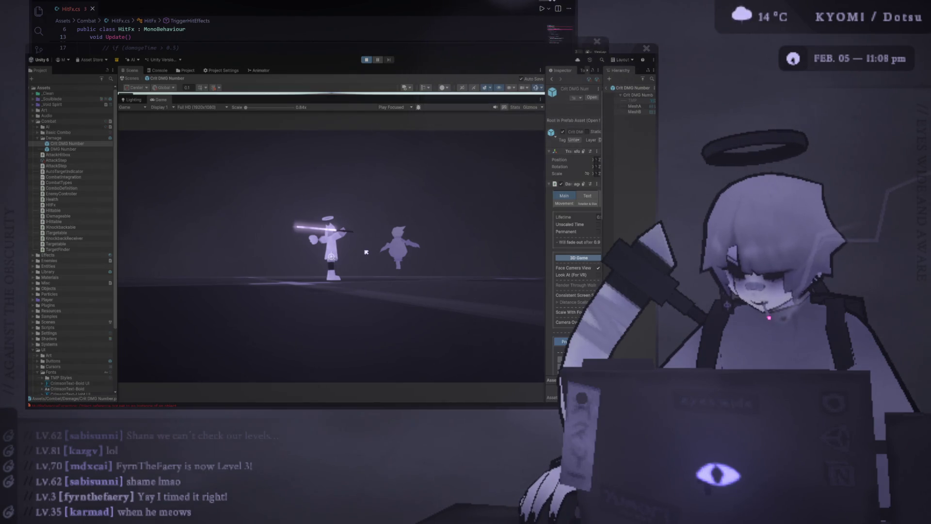
{"action": "left_click", "coordinate": [366, 247]}
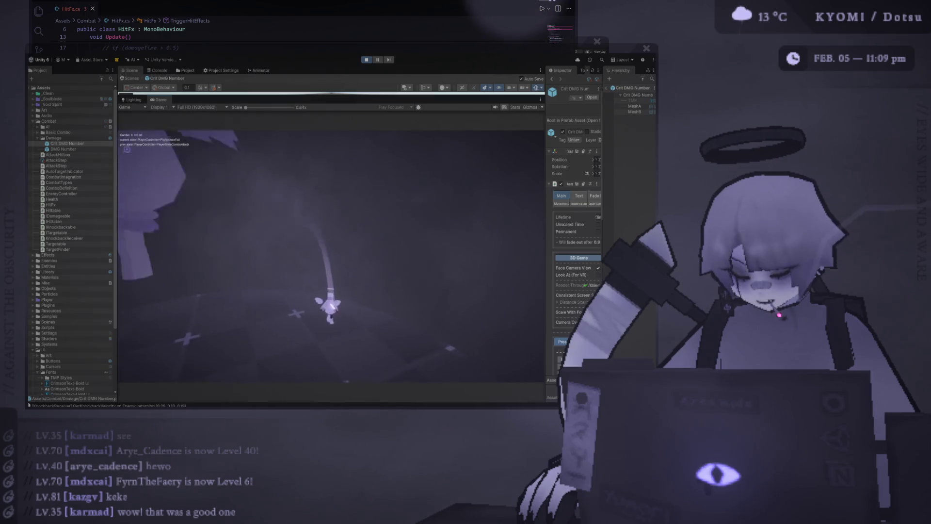
{"action": "left_click", "coordinate": [368, 61]}
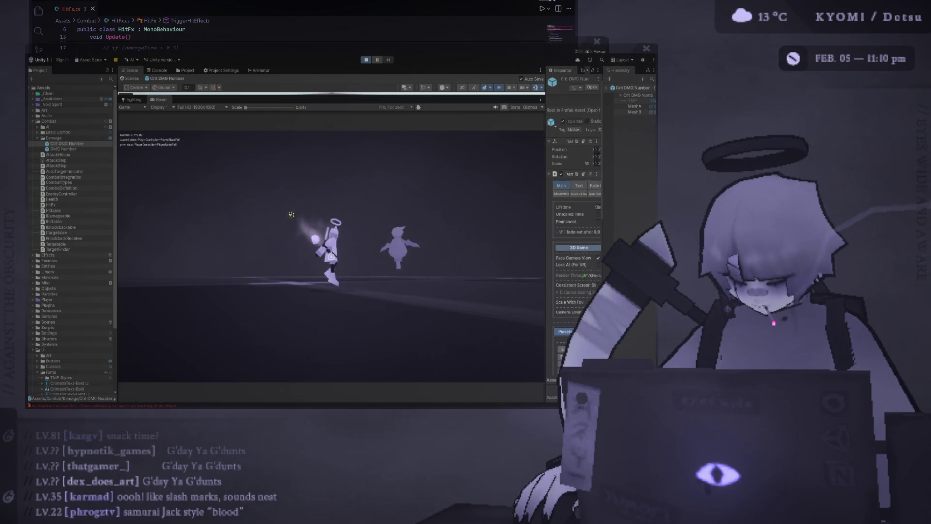
Move the player with W and strike the enemy dummy with sword attacks
{"action": "left_click", "coordinate": [352, 166]}
{"action": "key", "text": "w"}
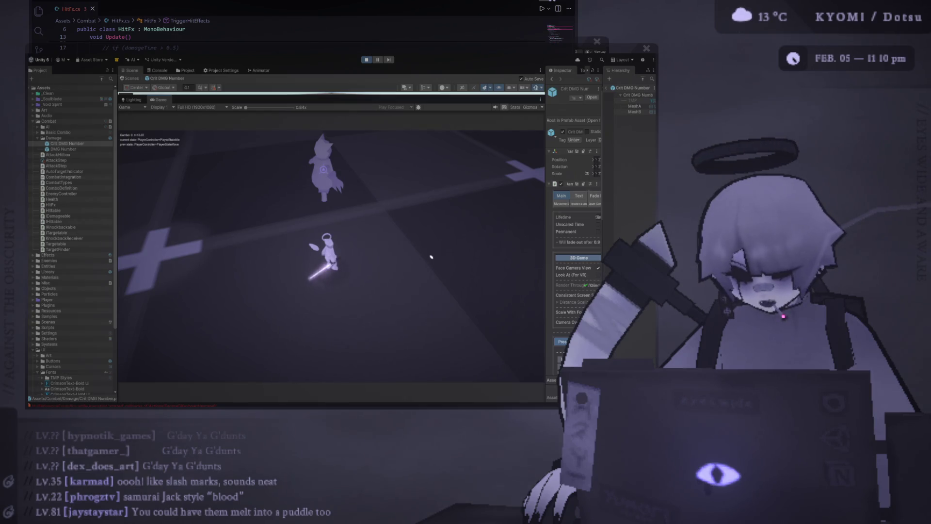
{"action": "left_click", "coordinate": [432, 257]}
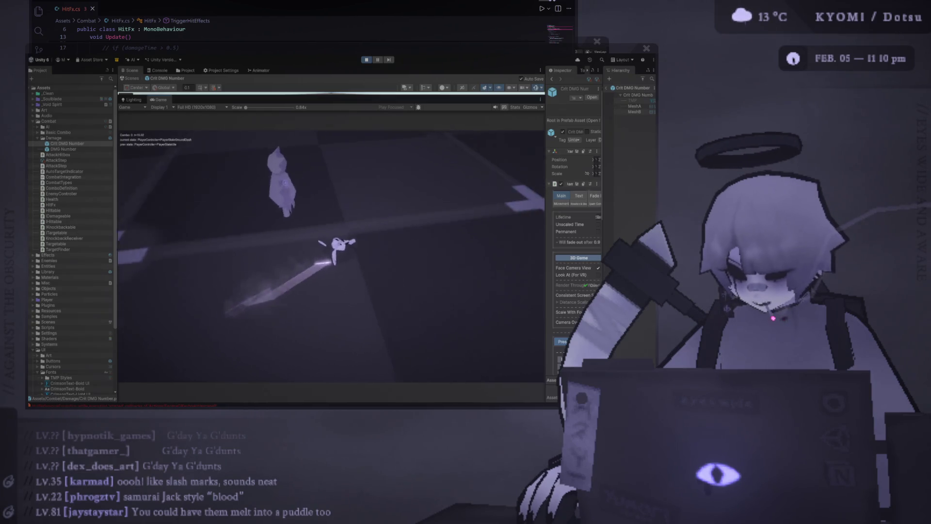
Run the player toward the dummy and chain sword combos of up to four hits
{"action": "key", "text": "w"}
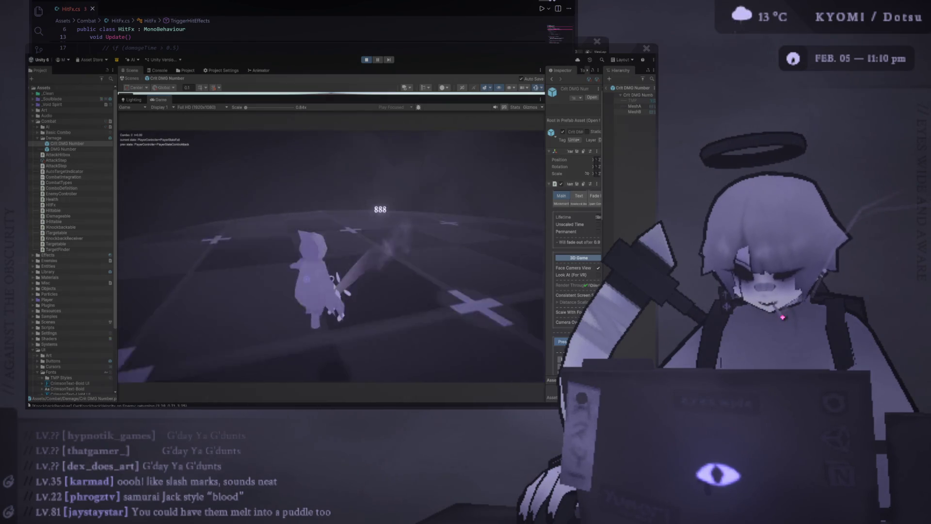
{"action": "key", "text": "w"}
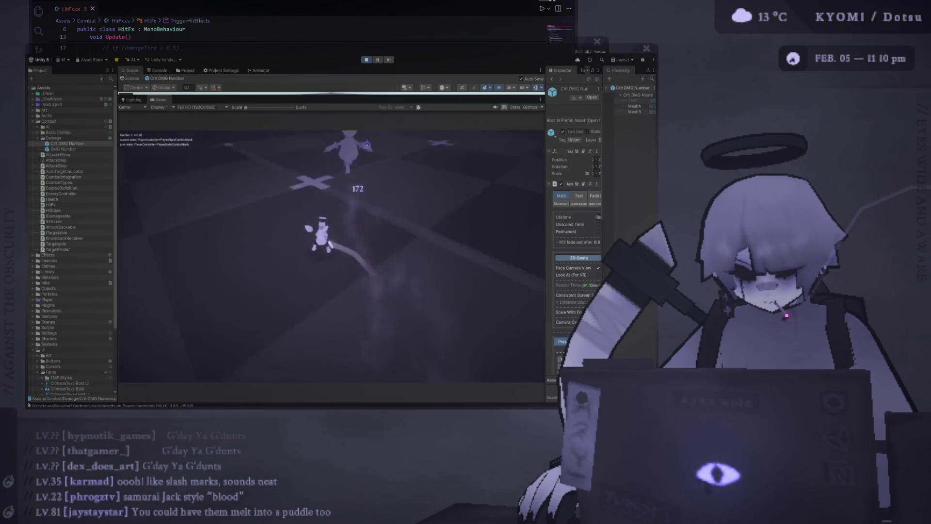
{"action": "left_click", "coordinate": [431, 257]}
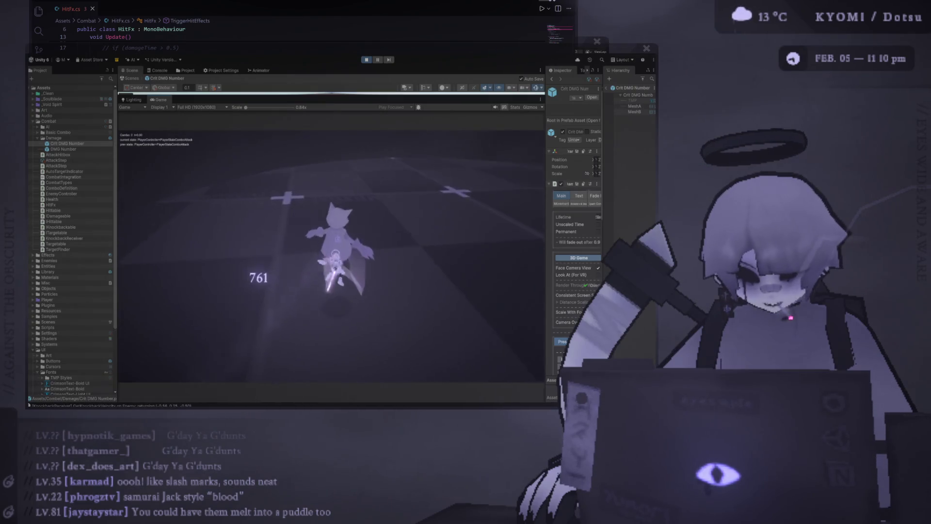
{"action": "left_click", "coordinate": [431, 257]}
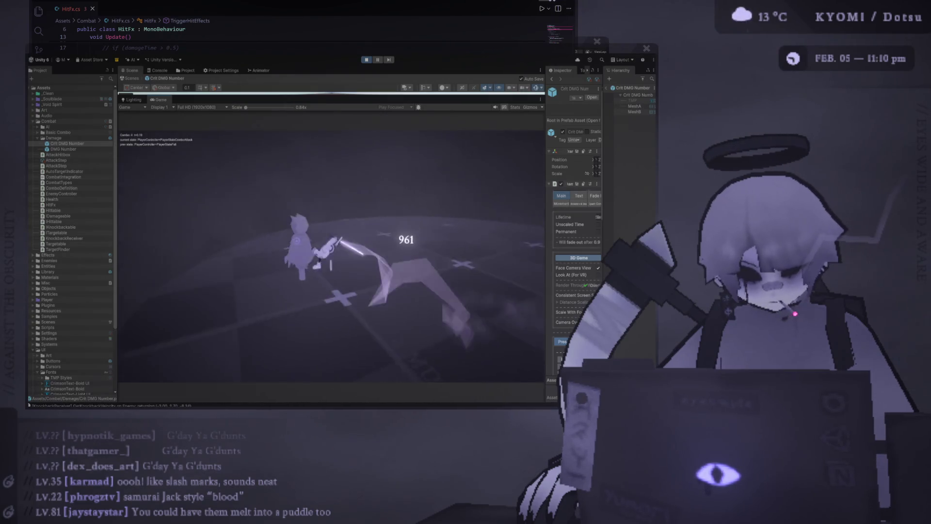
{"action": "key", "text": "space"}
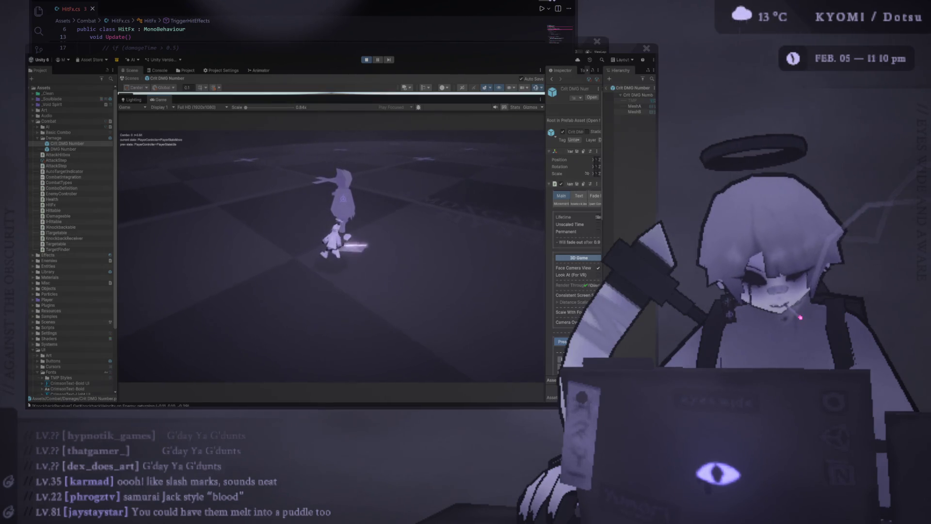
{"action": "left_click", "coordinate": [432, 257]}
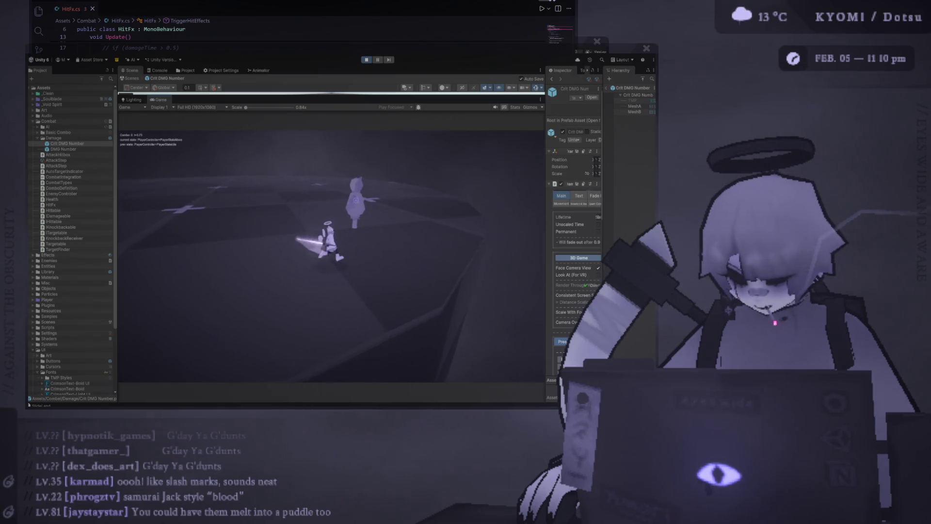
{"action": "left_click", "coordinate": [332, 245]}
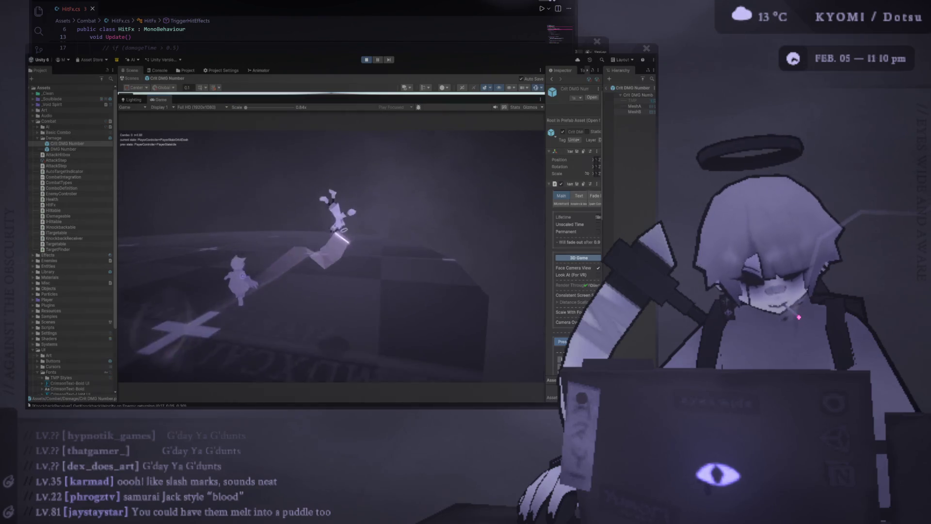
{"action": "left_click", "coordinate": [331, 247]}
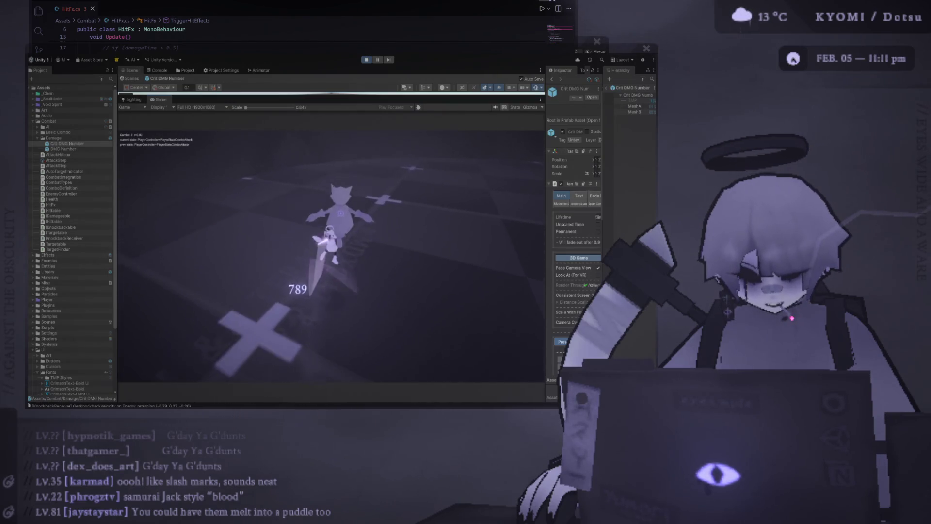
{"action": "left_click", "coordinate": [332, 248]}
{"action": "left_click", "coordinate": [331, 248]}
{"action": "left_click", "coordinate": [331, 247]}
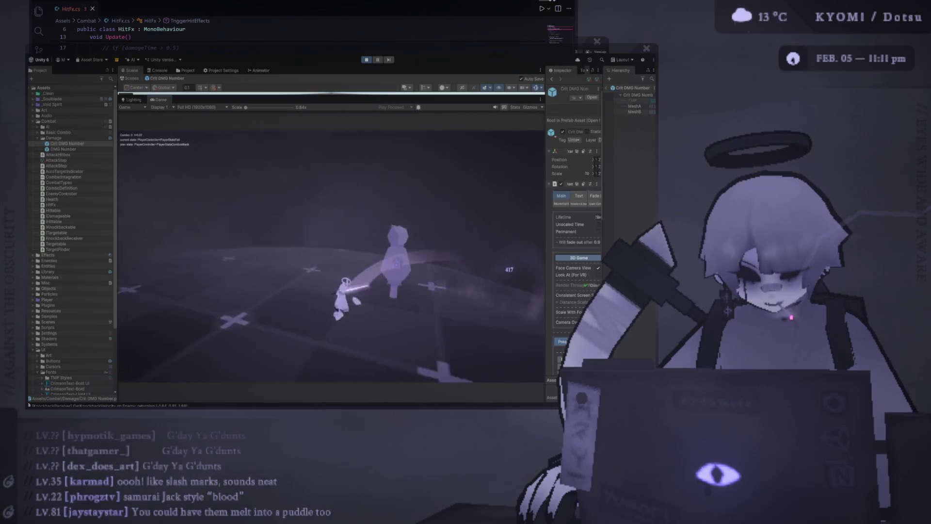
{"action": "left_click", "coordinate": [331, 247]}
Air dash forward and chain running slashes on the enemy to spawn more damage numbers
{"action": "key", "text": "w"}
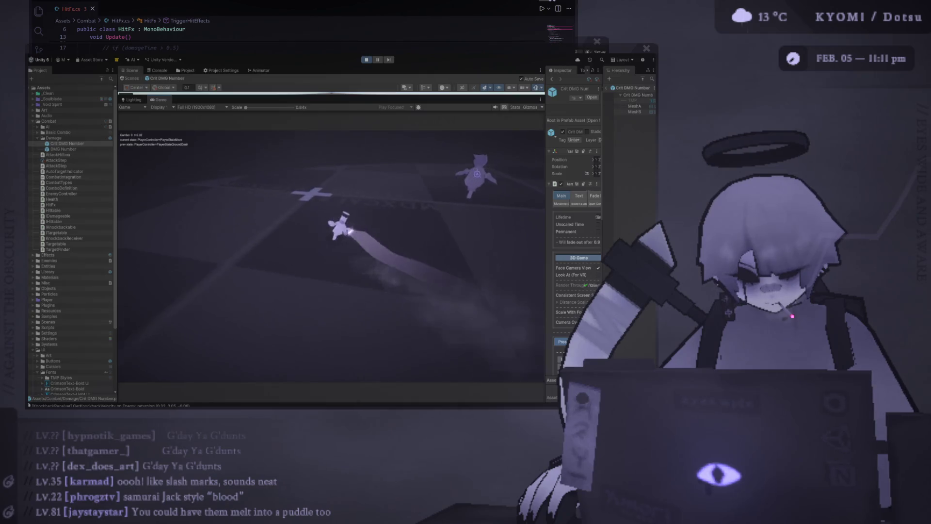
{"action": "key", "text": "shift"}
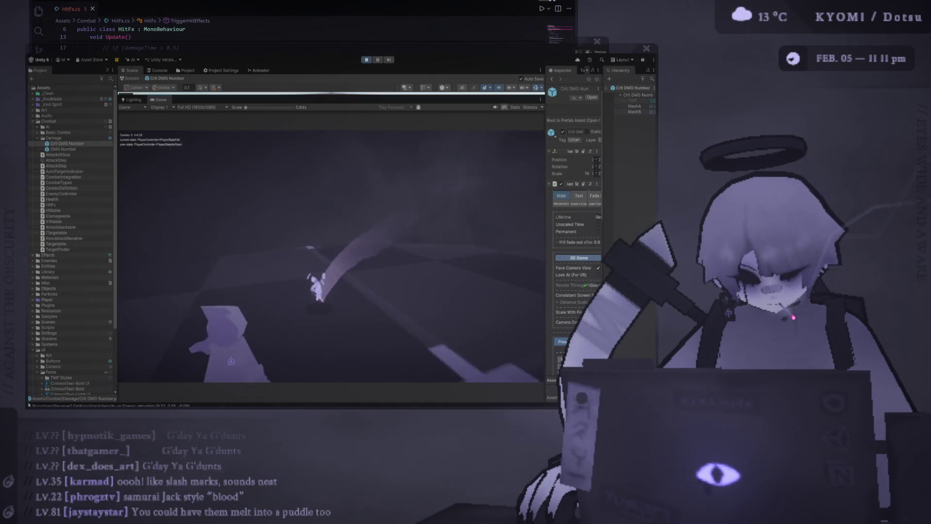
{"action": "left_click", "coordinate": [331, 248]}
{"action": "left_click", "coordinate": [331, 247]}
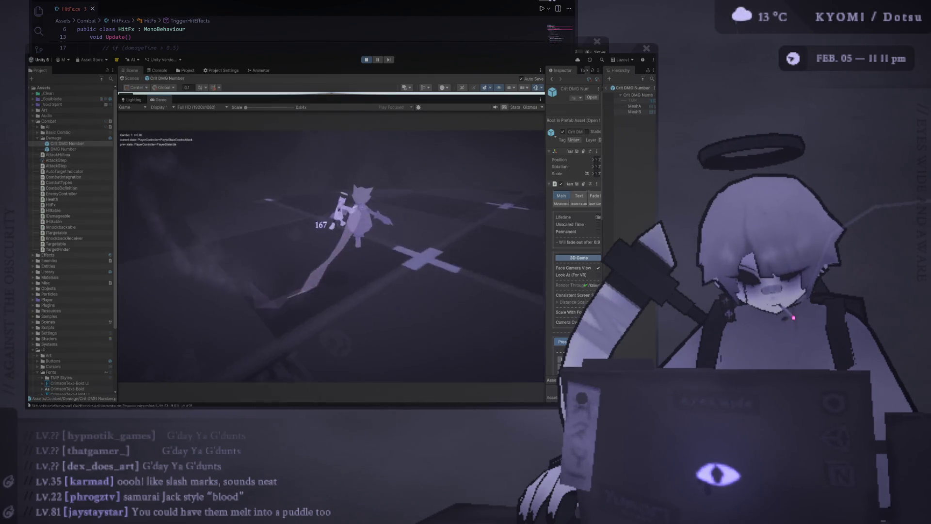
{"action": "left_click", "coordinate": [331, 247]}
{"action": "left_click", "coordinate": [332, 247]}
{"action": "left_click", "coordinate": [331, 247]}
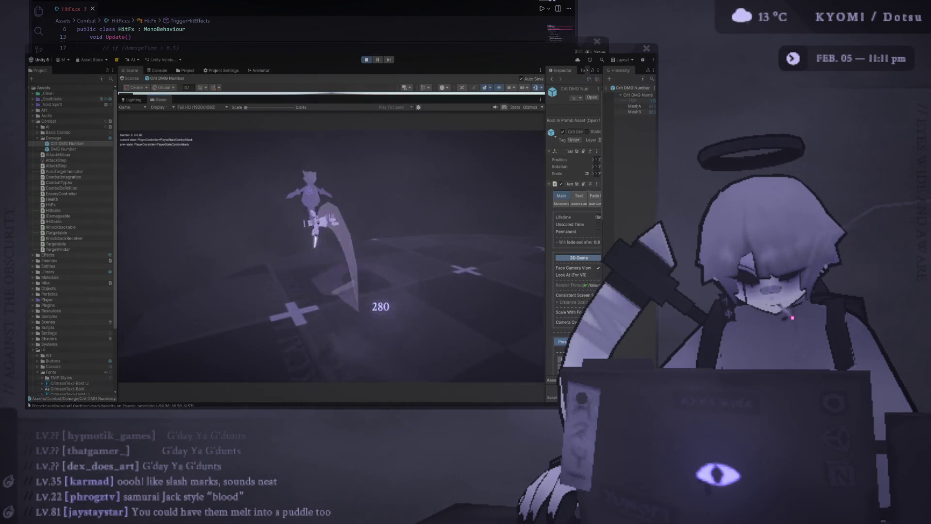
{"action": "left_click", "coordinate": [332, 247]}
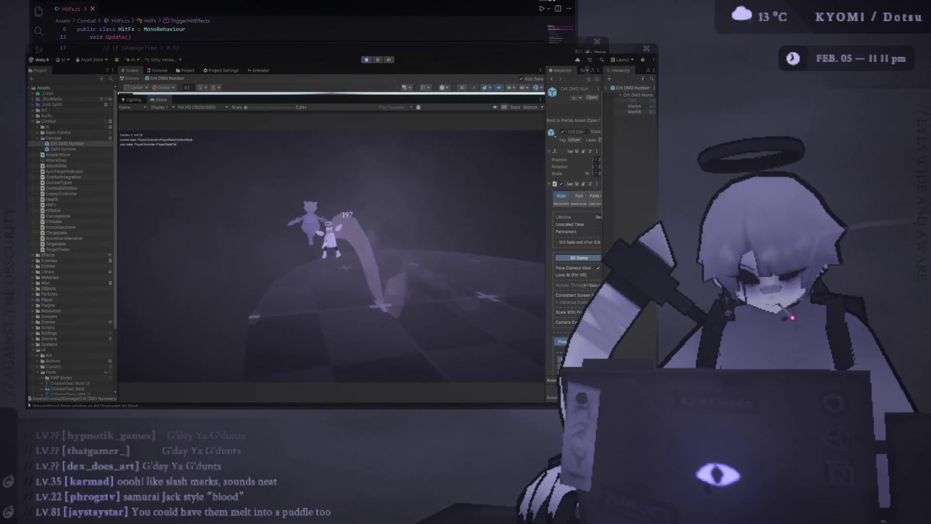
{"action": "left_click", "coordinate": [332, 247]}
{"action": "left_click", "coordinate": [331, 248]}
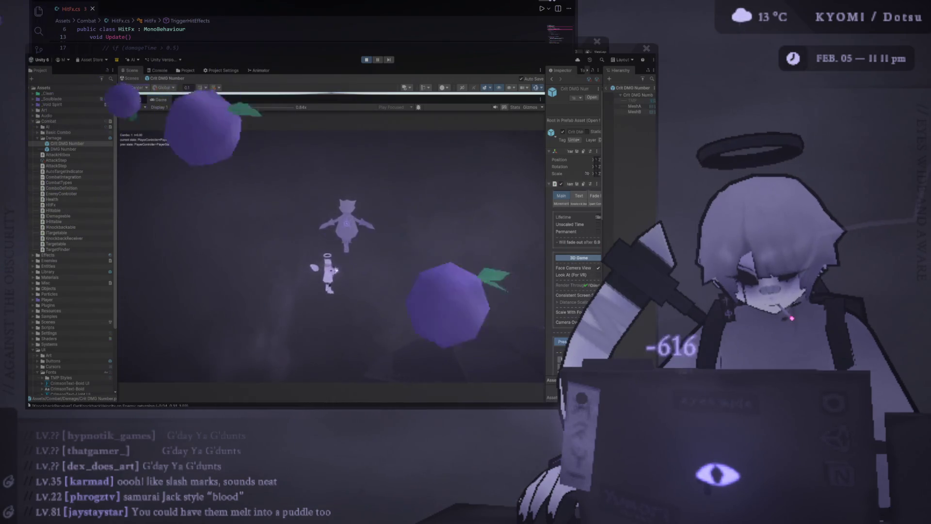
{"action": "left_click", "coordinate": [331, 247]}
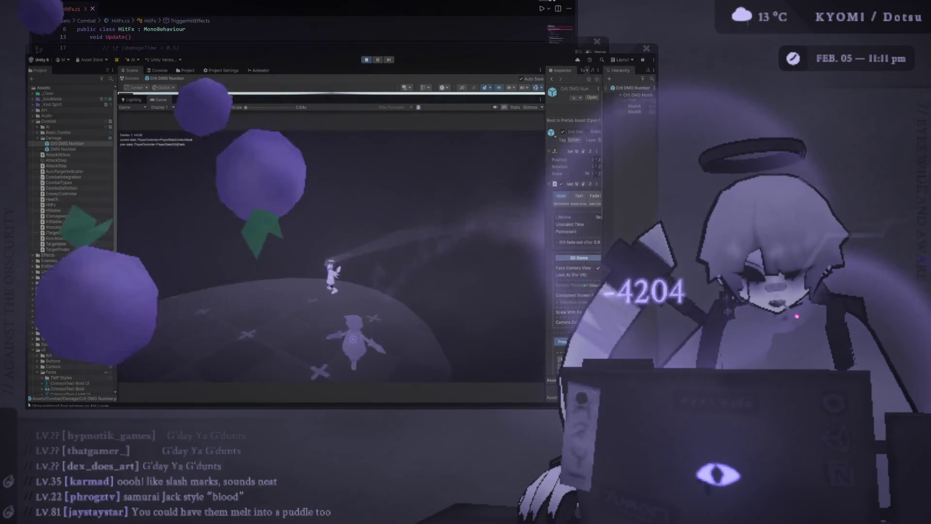
{"action": "left_click", "coordinate": [332, 248]}
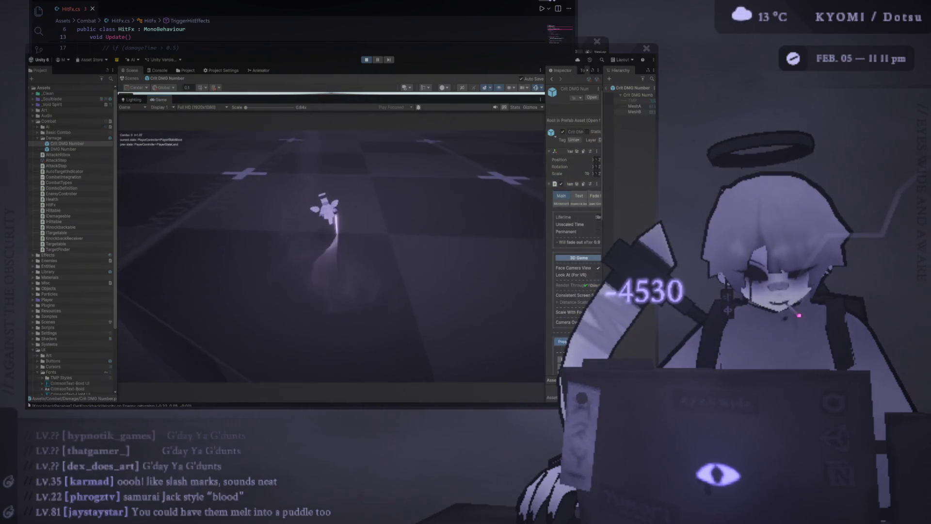
Dash toward the enemy and land fresh combos, popping damage numbers like 361 and 427
{"action": "key", "text": "shift"}
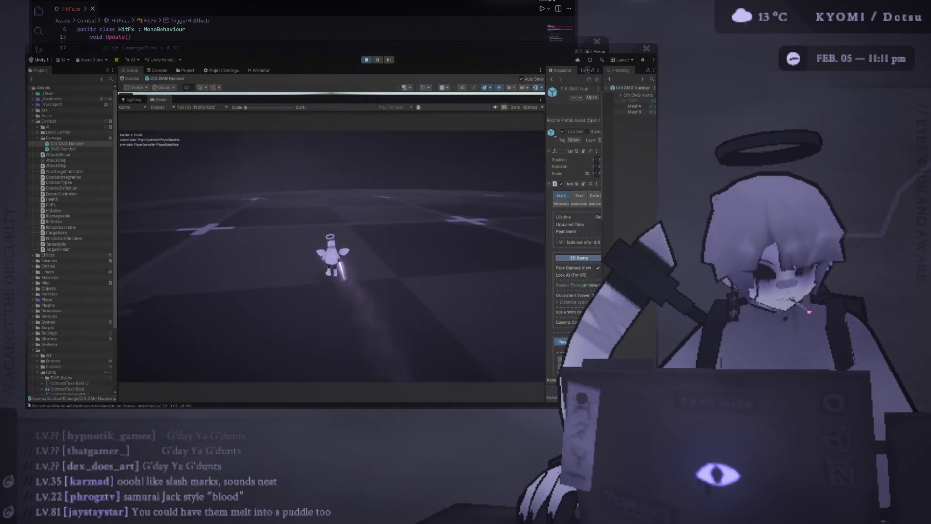
{"action": "left_click", "coordinate": [332, 247]}
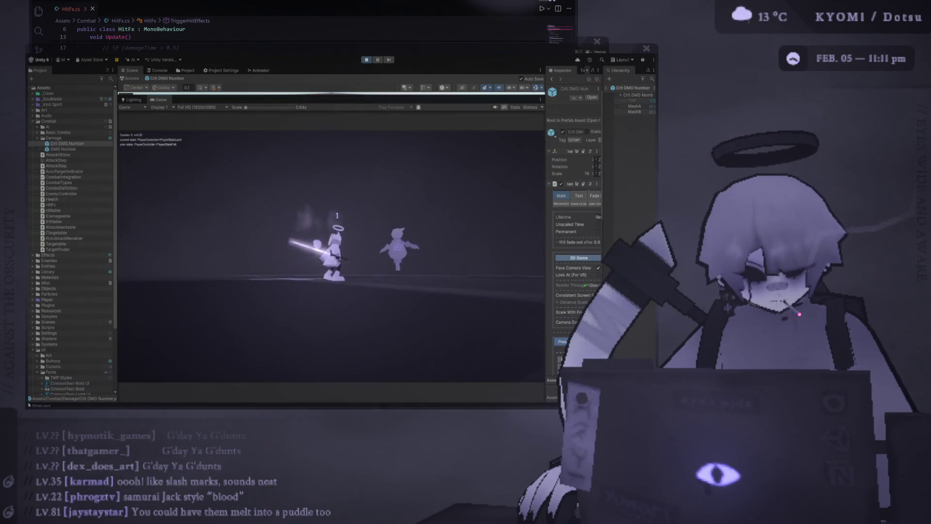
{"action": "key", "text": "shift"}
{"action": "left_click", "coordinate": [331, 248]}
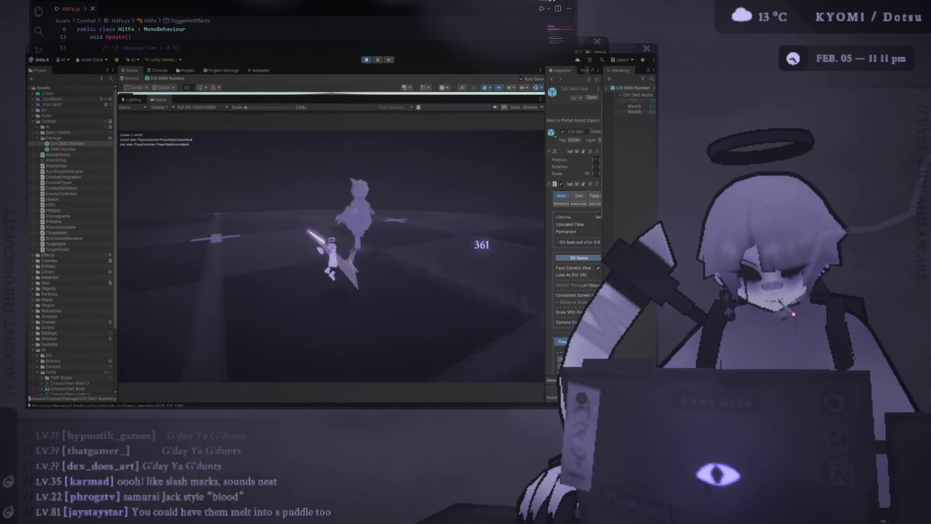
{"action": "left_click", "coordinate": [331, 248]}
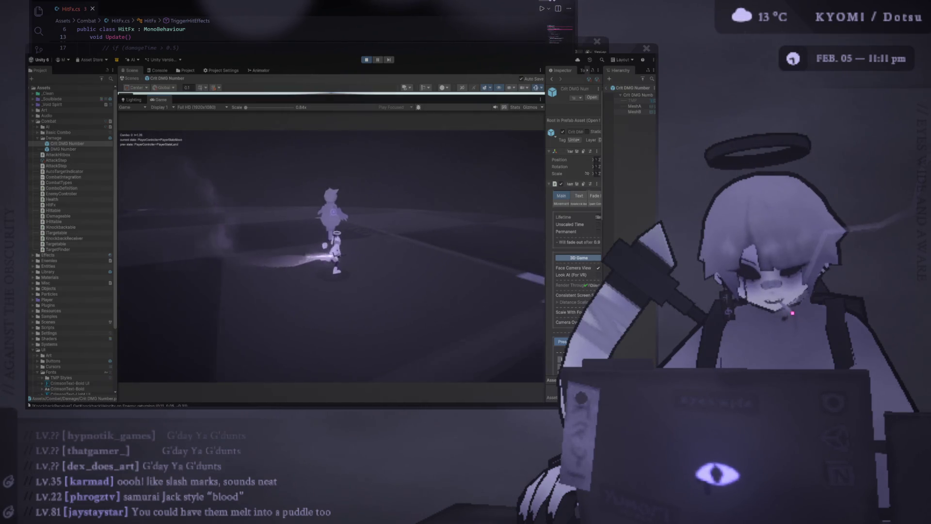
{"action": "left_click", "coordinate": [332, 248]}
{"action": "left_click", "coordinate": [332, 248]}
{"action": "left_click", "coordinate": [331, 247]}
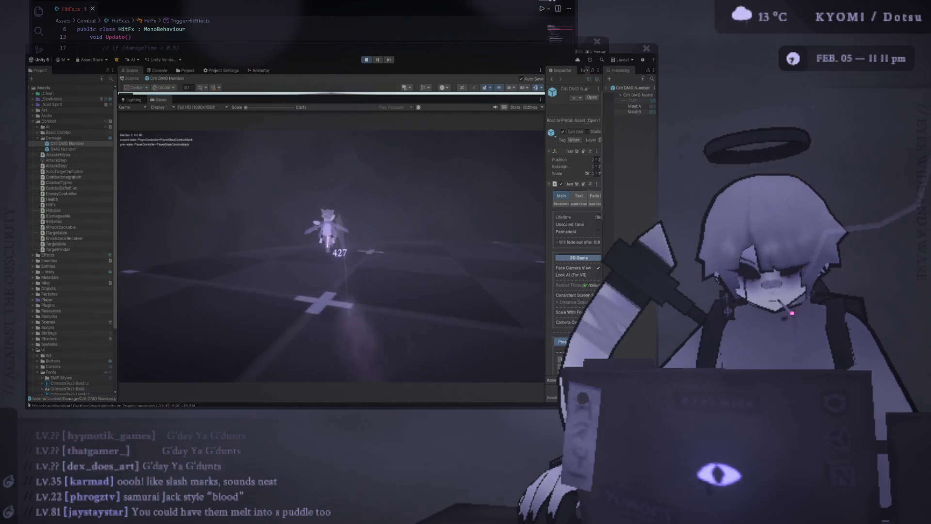
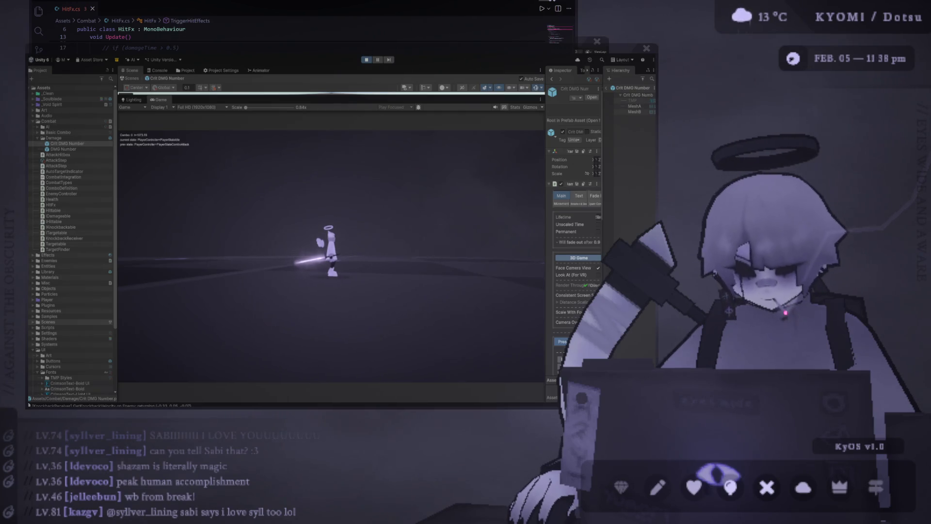
Widen the Game view, then test a jump, air-dash and combo attack on the enemy
{"action": "left_click_drag", "start_coordinate": [116, 131], "coordinate": [104, 131]}
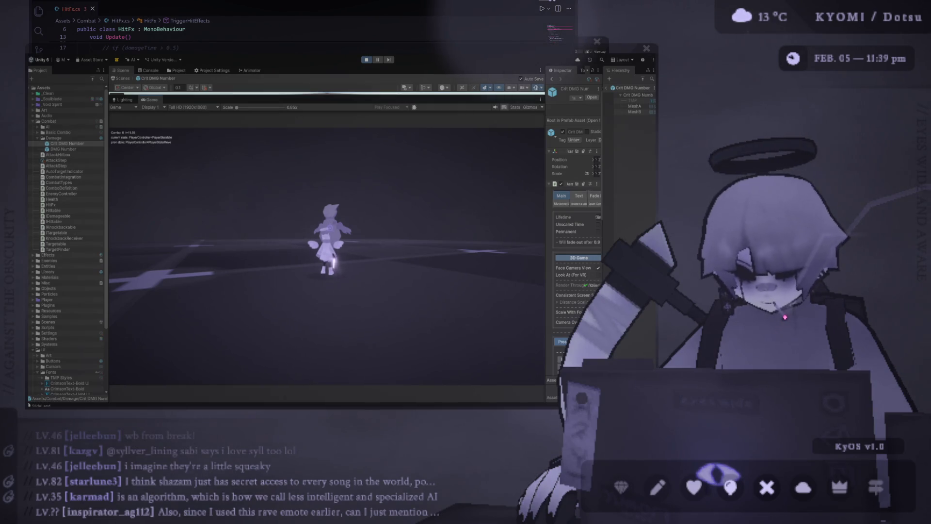
{"action": "key", "text": "j"}
{"action": "key", "text": "j"}
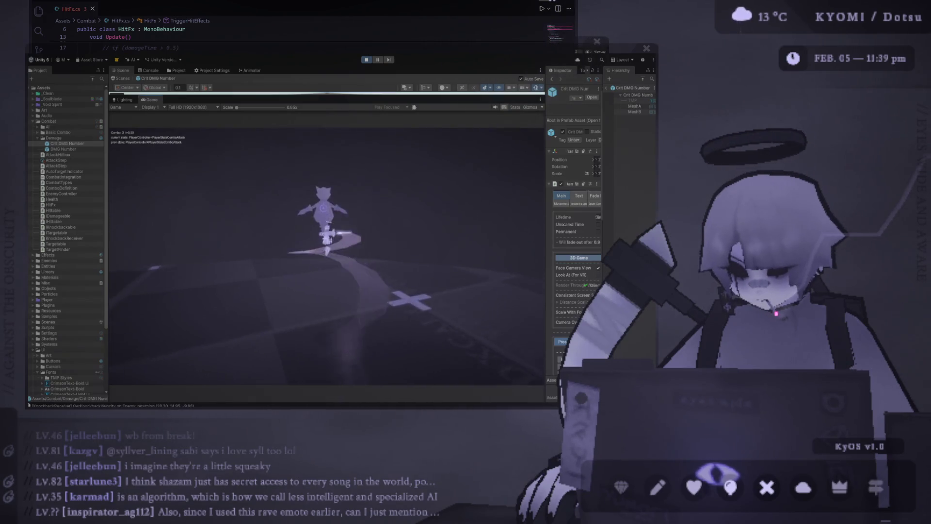
{"action": "key", "text": "space"}
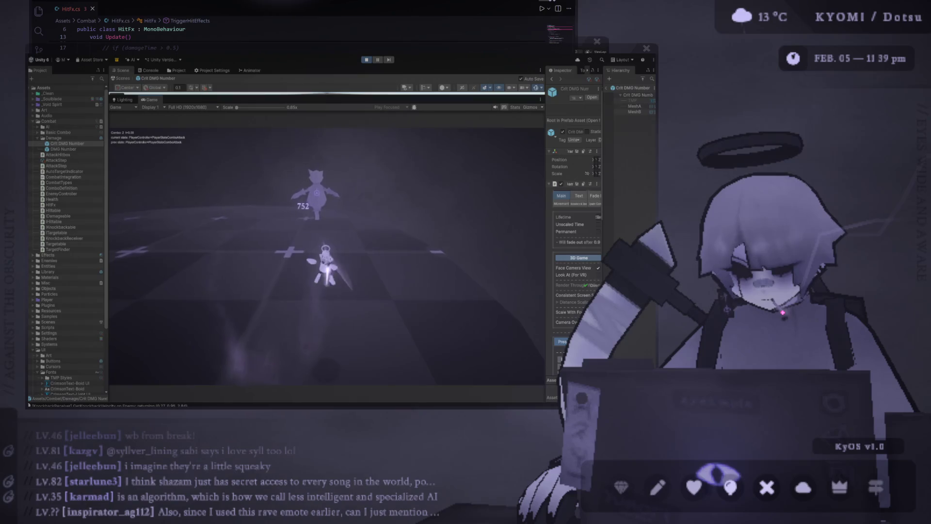
{"action": "key", "text": "shift"}
{"action": "key", "text": "j"}
{"action": "key", "text": "j"}
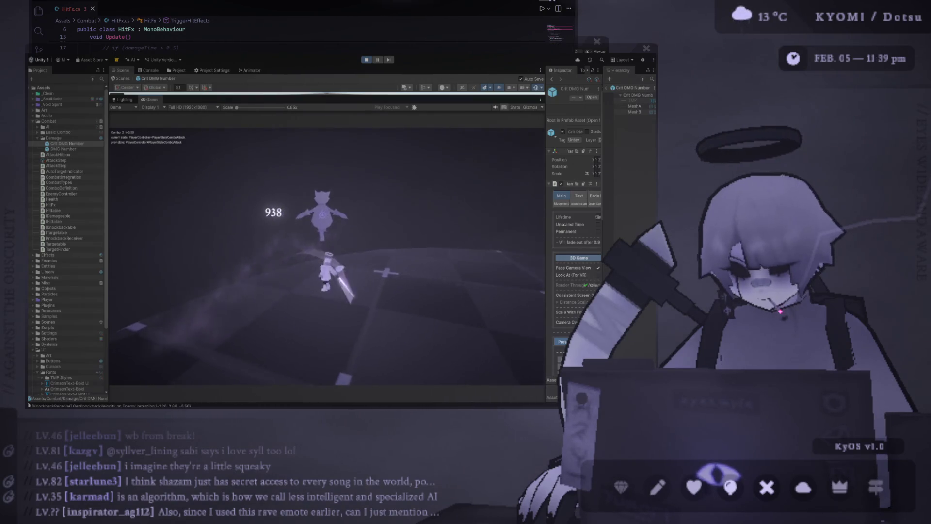
Chain midair combo hits on the enemy, then run the player around the arena
{"action": "key", "text": "space"}
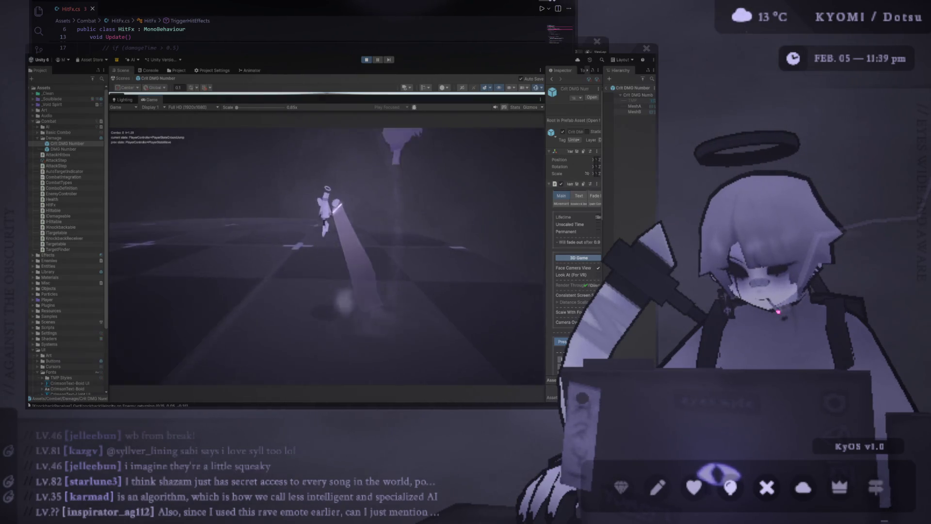
{"action": "key", "text": "j"}
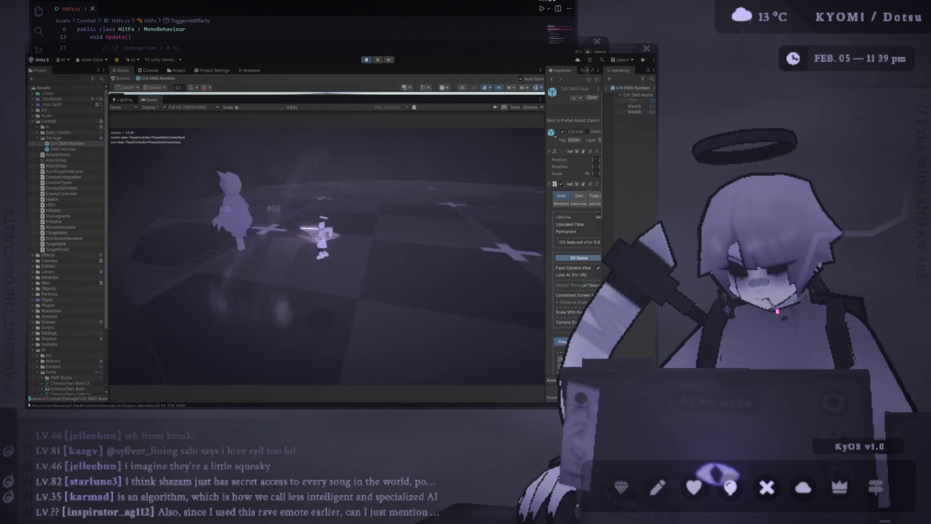
{"action": "key", "text": "j"}
{"action": "key", "text": "s"}
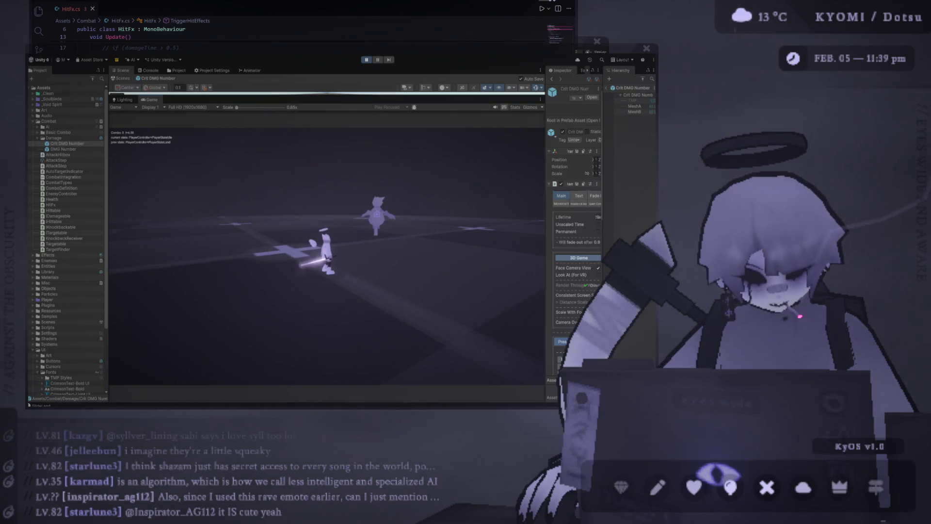
{"action": "key", "text": "w"}
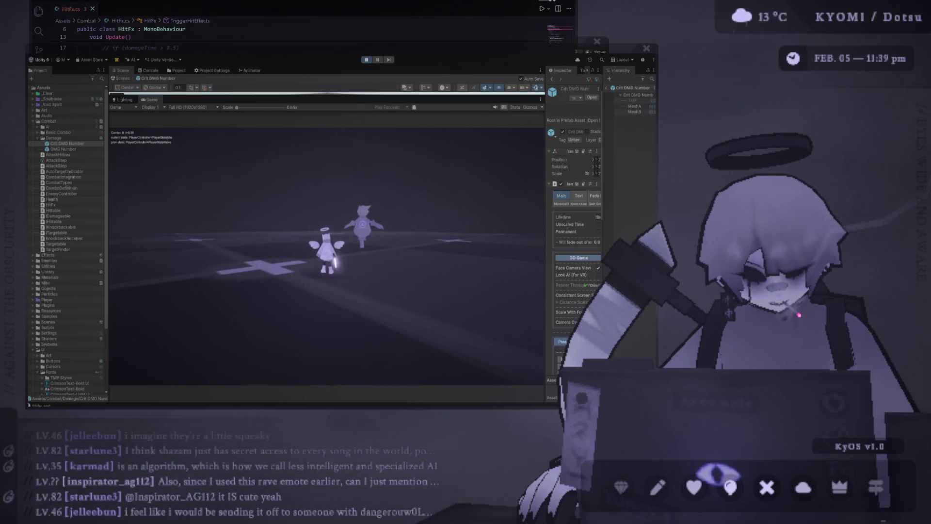
{"action": "key", "text": "s"}
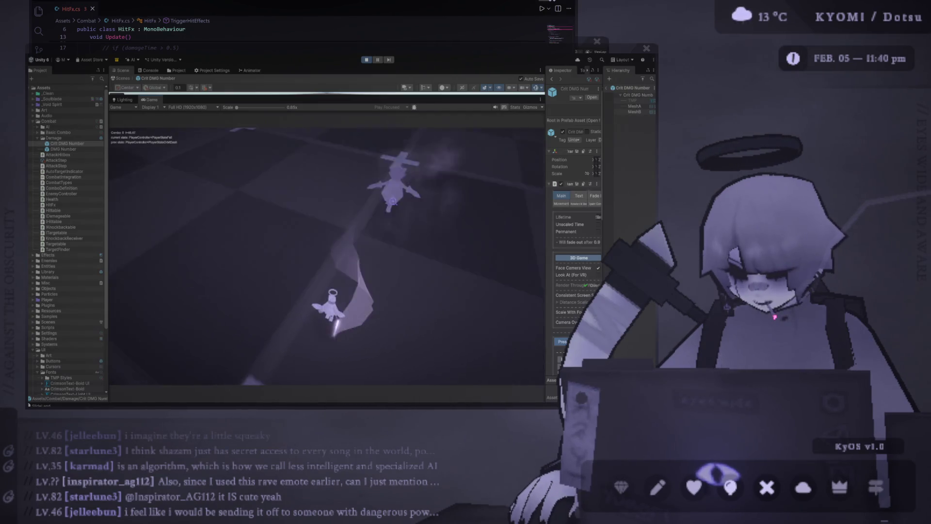
Stop the playtest after watching the long swing trail sweep toward the enemy
{"action": "left_click", "coordinate": [373, 59]}
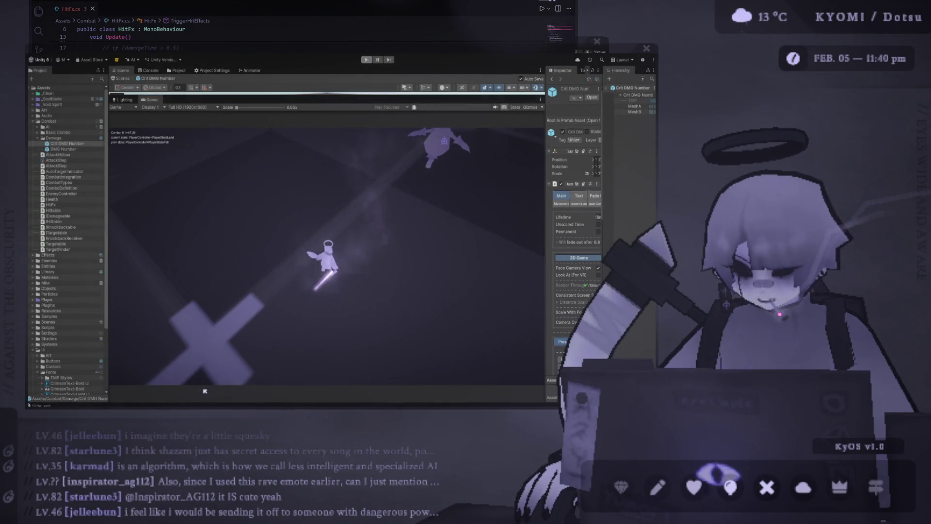
Exit the Crit DMG Number prefab and drag the splitters to reveal the Scene view above the Game view
{"action": "mouse_move", "coordinate": [309, 95]}
{"action": "left_mouse_down"}
{"action": "mouse_move", "coordinate": [310, 187]}
{"action": "mouse_move", "coordinate": [309, 88]}
{"action": "left_mouse_up"}
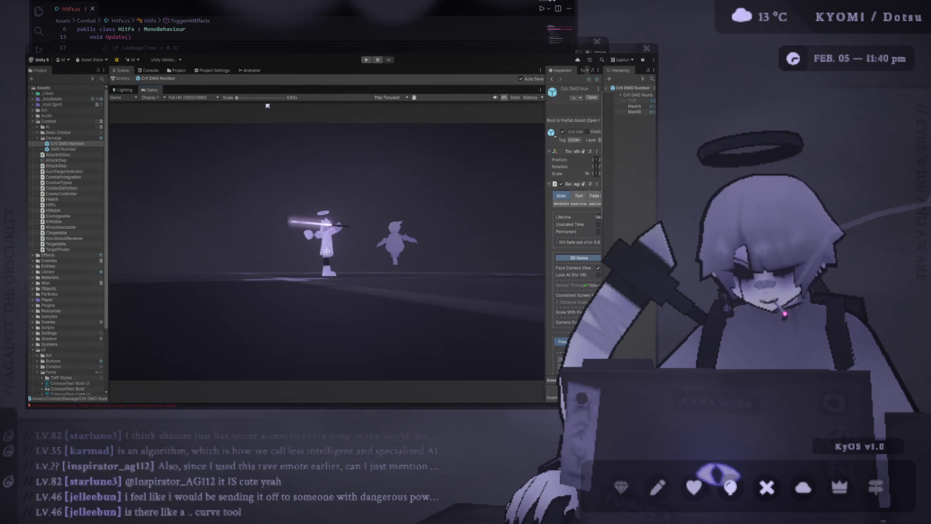
{"action": "left_click", "coordinate": [609, 88]}
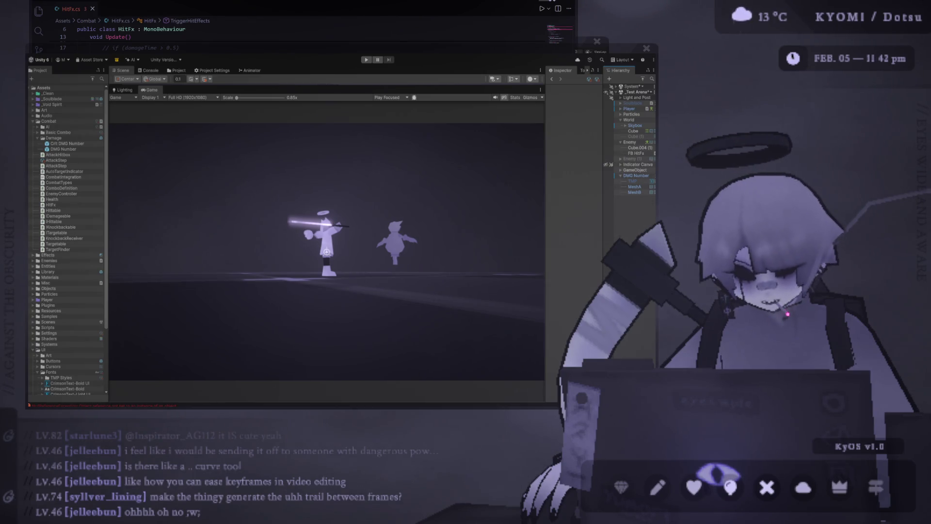
{"action": "left_click_drag", "start_coordinate": [371, 86], "coordinate": [384, 144]}
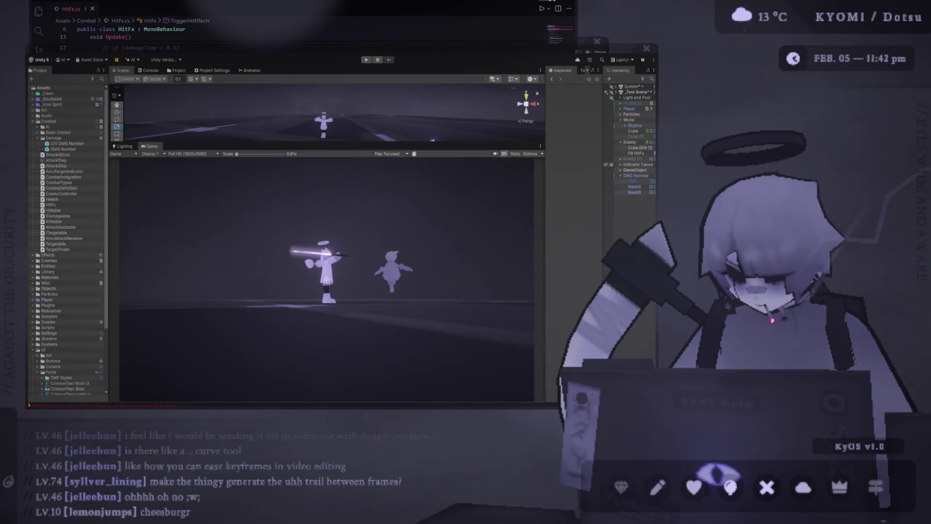
Drag the Scene/Game splitter down so the arena Scene view fills most of the space
{"action": "left_click_drag", "start_coordinate": [352, 179], "coordinate": [355, 231]}
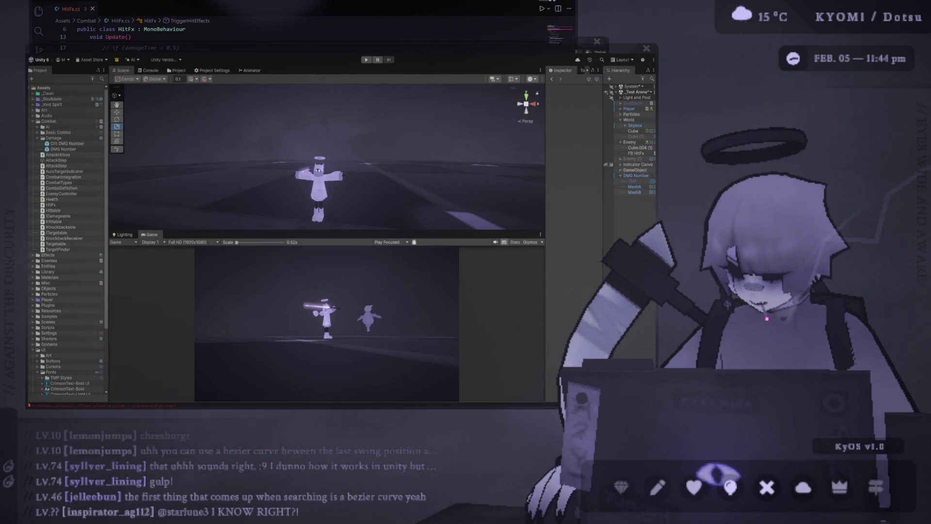
Open a taller KyOS drawing canvas, then try and undo some purple marks and a line
{"action": "left_click", "coordinate": [664, 505]}
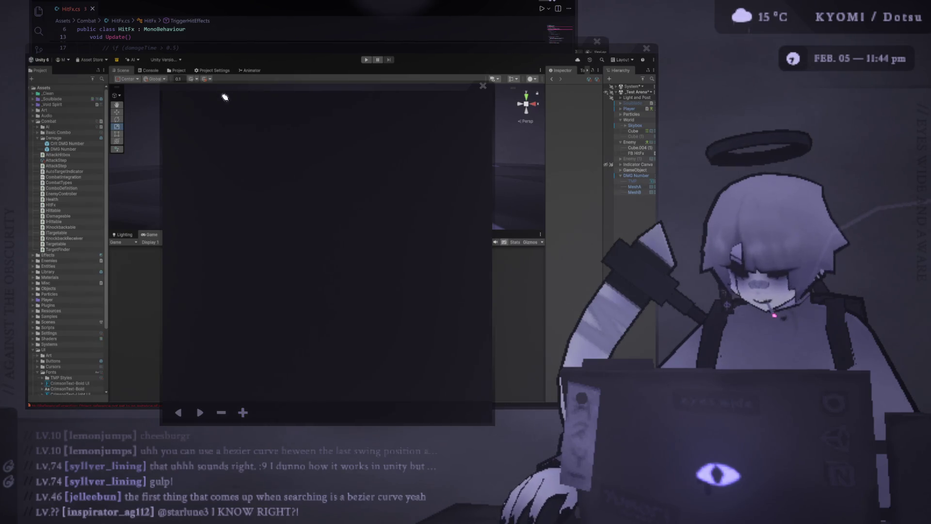
{"action": "mouse_move", "coordinate": [162, 85]}
{"action": "left_mouse_down"}
{"action": "mouse_move", "coordinate": [161, 71]}
{"action": "mouse_move", "coordinate": [230, 65]}
{"action": "mouse_move", "coordinate": [263, 13]}
{"action": "mouse_move", "coordinate": [245, 7]}
{"action": "mouse_move", "coordinate": [237, 24]}
{"action": "left_mouse_up"}
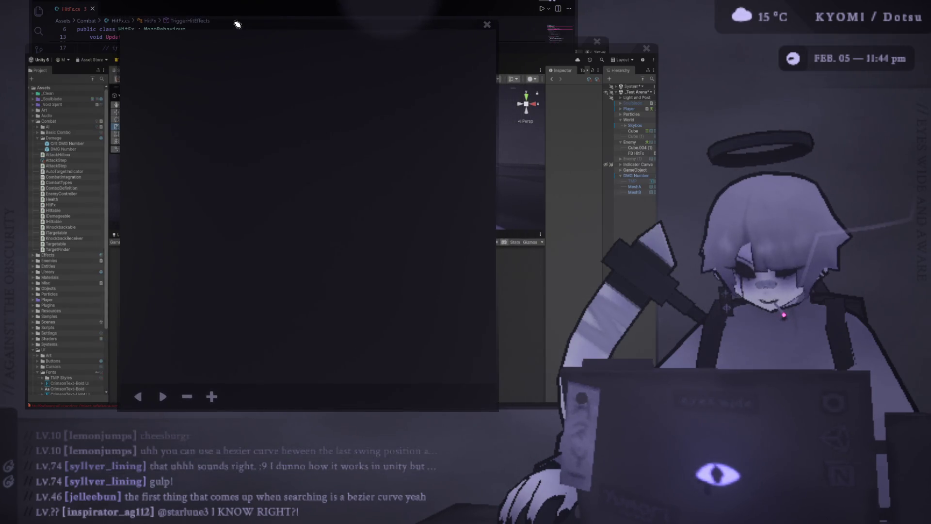
{"action": "left_click", "coordinate": [201, 147]}
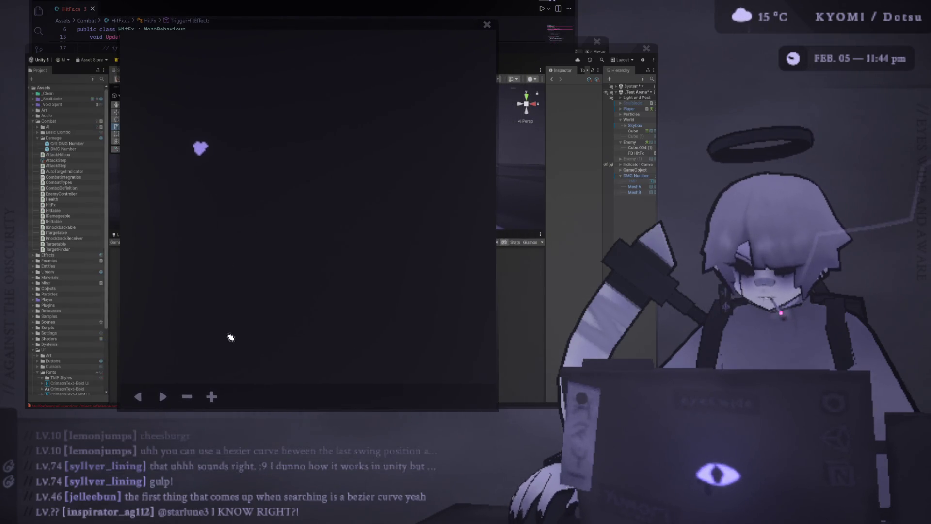
{"action": "left_click", "coordinate": [196, 334]}
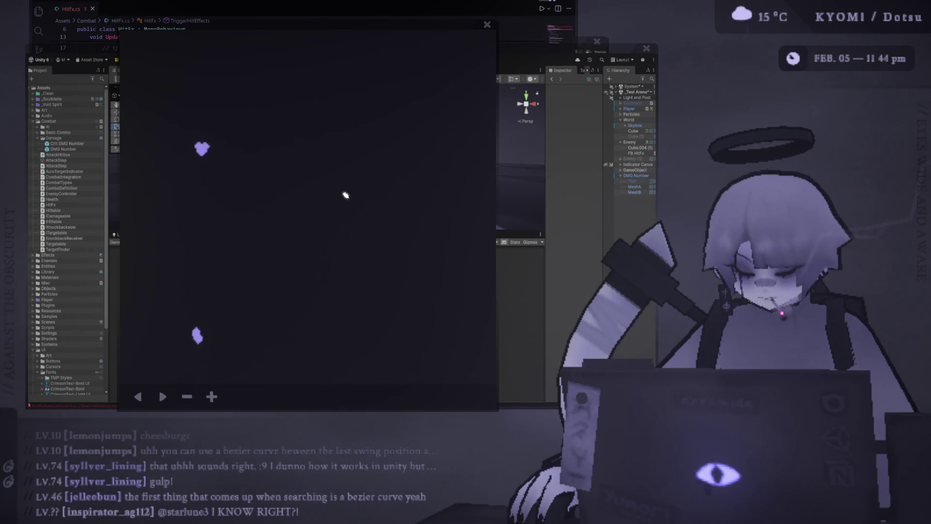
{"action": "left_click_drag", "start_coordinate": [199, 174], "coordinate": [209, 291]}
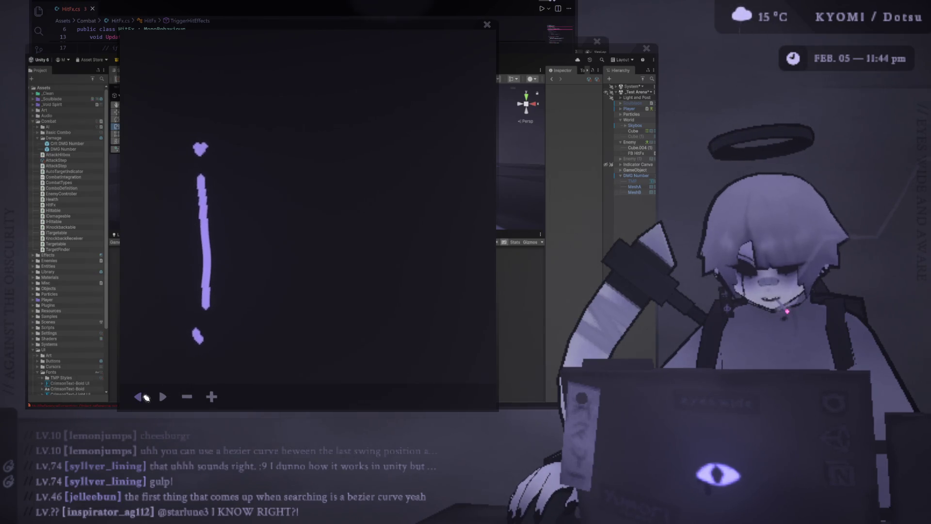
{"action": "left_click", "coordinate": [137, 397]}
{"action": "left_click", "coordinate": [403, 79]}
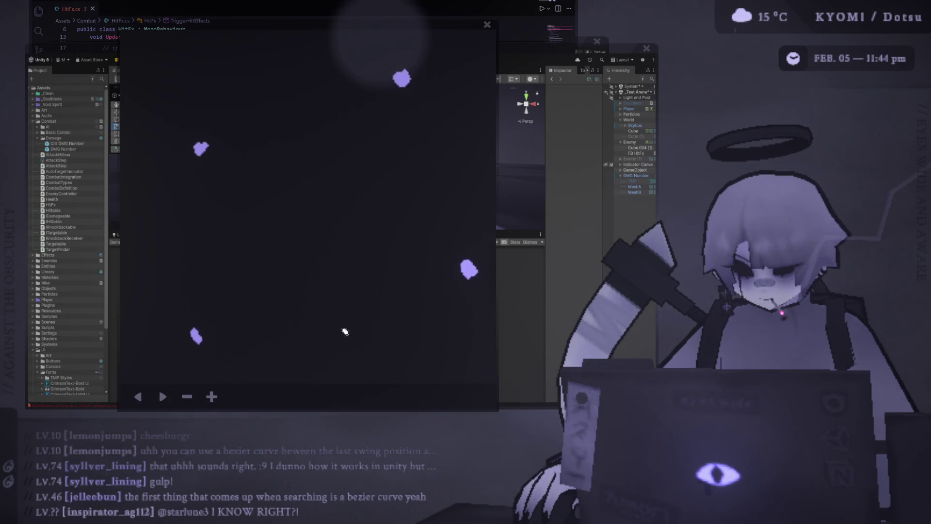
{"action": "left_click", "coordinate": [139, 403]}
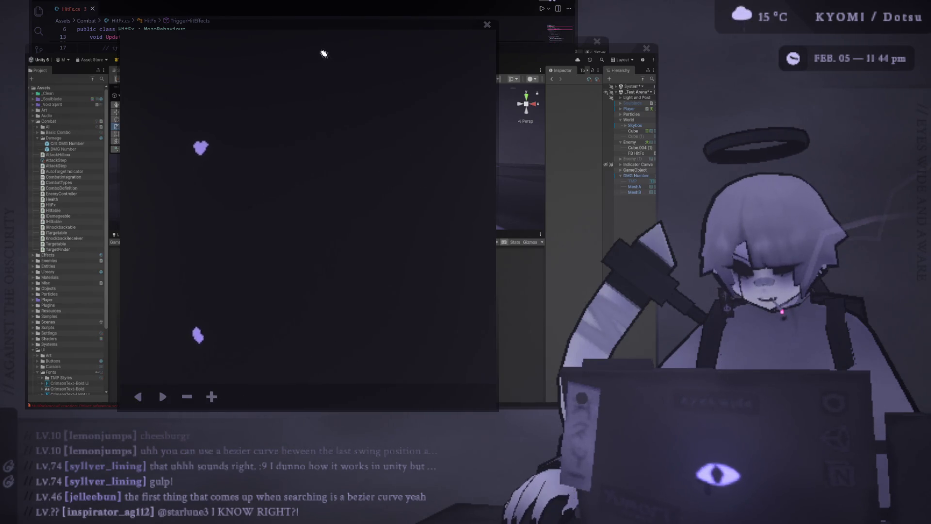
Place top and right dots and join them with lines from the left and lower dots
{"action": "left_click_drag", "start_coordinate": [317, 54], "coordinate": [325, 56]}
{"action": "left_click", "coordinate": [460, 223]}
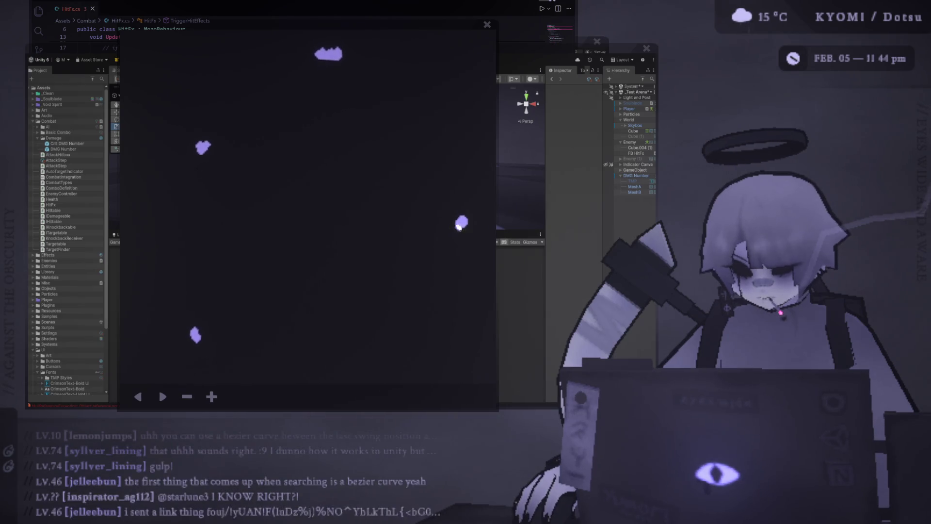
{"action": "left_click_drag", "start_coordinate": [202, 148], "coordinate": [330, 53]}
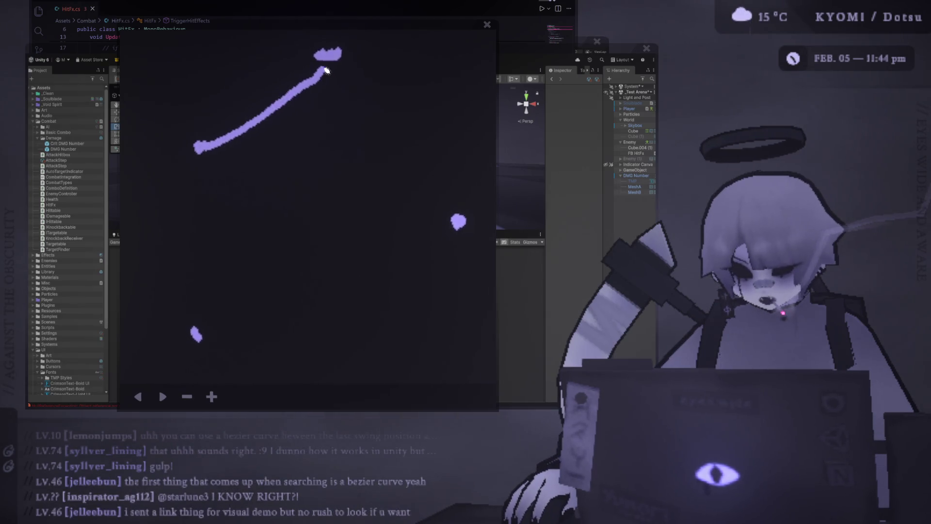
{"action": "left_click_drag", "start_coordinate": [199, 344], "coordinate": [459, 233]}
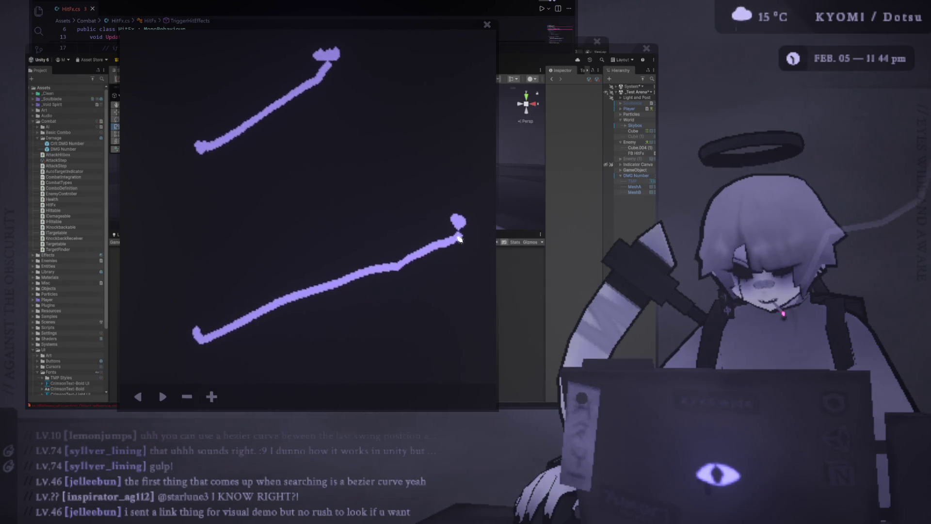
{"action": "mouse_move", "coordinate": [216, 163]}
{"action": "left_mouse_down"}
{"action": "mouse_move", "coordinate": [288, 168]}
{"action": "mouse_move", "coordinate": [332, 95]}
{"action": "left_mouse_up"}
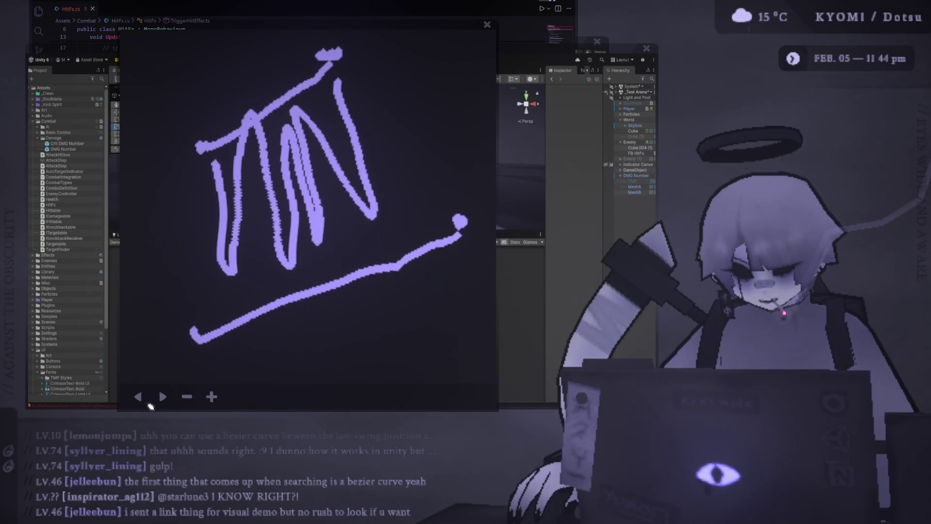
{"action": "key", "text": "ctrl+z"}
Draw triangular arrow, zigzag and B-shaped strokes, then rewind the sketch to a few dots
{"action": "mouse_move", "coordinate": [187, 342]}
{"action": "left_mouse_down"}
{"action": "mouse_move", "coordinate": [297, 214]}
{"action": "mouse_move", "coordinate": [333, 197]}
{"action": "mouse_move", "coordinate": [356, 130]}
{"action": "left_mouse_up"}
{"action": "left_click_drag", "start_coordinate": [394, 166], "coordinate": [458, 233]}
{"action": "mouse_move", "coordinate": [189, 185]}
{"action": "left_mouse_down"}
{"action": "mouse_move", "coordinate": [277, 302]}
{"action": "mouse_move", "coordinate": [264, 323]}
{"action": "left_mouse_up"}
{"action": "mouse_move", "coordinate": [284, 114]}
{"action": "left_mouse_down"}
{"action": "mouse_move", "coordinate": [229, 135]}
{"action": "mouse_move", "coordinate": [313, 267]}
{"action": "left_mouse_up"}
{"action": "left_click_drag", "start_coordinate": [335, 172], "coordinate": [381, 247]}
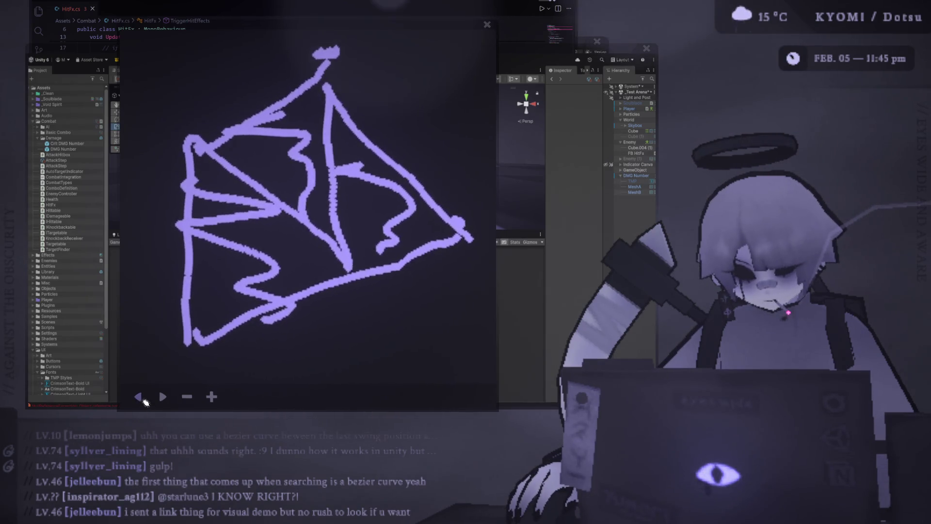
{"action": "left_click", "coordinate": [141, 401]}
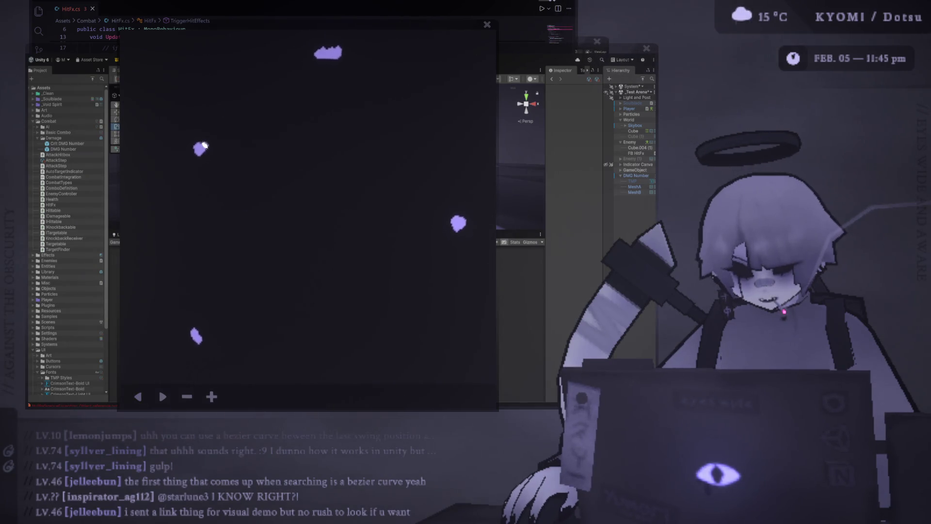
Draw the upper and lower swing curves and sketch fan strokes between them
{"action": "mouse_move", "coordinate": [202, 146]}
{"action": "left_mouse_down"}
{"action": "mouse_move", "coordinate": [270, 131]}
{"action": "mouse_move", "coordinate": [341, 52]}
{"action": "left_mouse_up"}
{"action": "mouse_move", "coordinate": [194, 330]}
{"action": "left_mouse_down"}
{"action": "mouse_move", "coordinate": [239, 349]}
{"action": "mouse_move", "coordinate": [352, 338]}
{"action": "mouse_move", "coordinate": [483, 223]}
{"action": "left_mouse_up"}
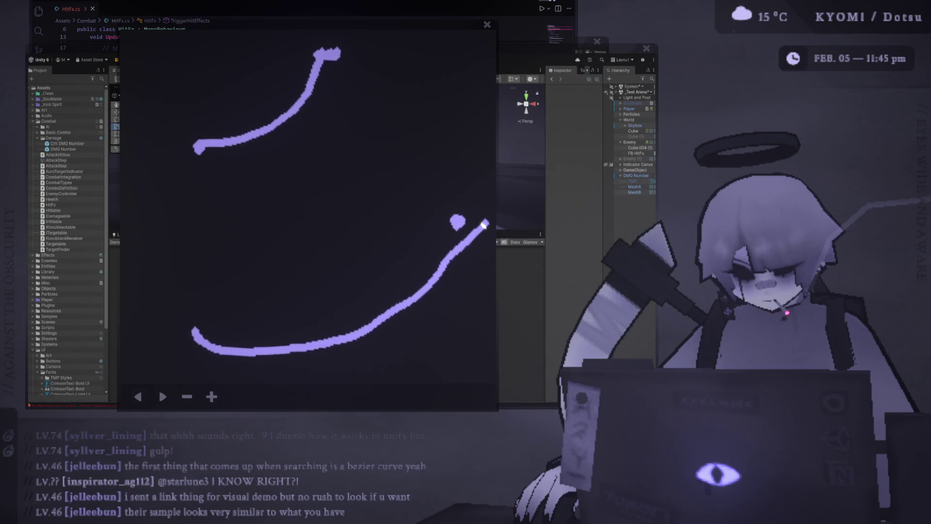
{"action": "mouse_move", "coordinate": [193, 335]}
{"action": "left_mouse_down"}
{"action": "mouse_move", "coordinate": [229, 132]}
{"action": "mouse_move", "coordinate": [340, 322]}
{"action": "mouse_move", "coordinate": [337, 246]}
{"action": "mouse_move", "coordinate": [308, 109]}
{"action": "mouse_move", "coordinate": [455, 232]}
{"action": "left_mouse_up"}
{"action": "mouse_move", "coordinate": [358, 337]}
{"action": "left_mouse_down"}
{"action": "mouse_move", "coordinate": [456, 228]}
{"action": "mouse_move", "coordinate": [410, 311]}
{"action": "mouse_move", "coordinate": [213, 131]}
{"action": "mouse_move", "coordinate": [208, 340]}
{"action": "mouse_move", "coordinate": [267, 333]}
{"action": "mouse_move", "coordinate": [305, 128]}
{"action": "mouse_move", "coordinate": [365, 148]}
{"action": "mouse_move", "coordinate": [490, 228]}
{"action": "mouse_move", "coordinate": [378, 274]}
{"action": "left_mouse_up"}
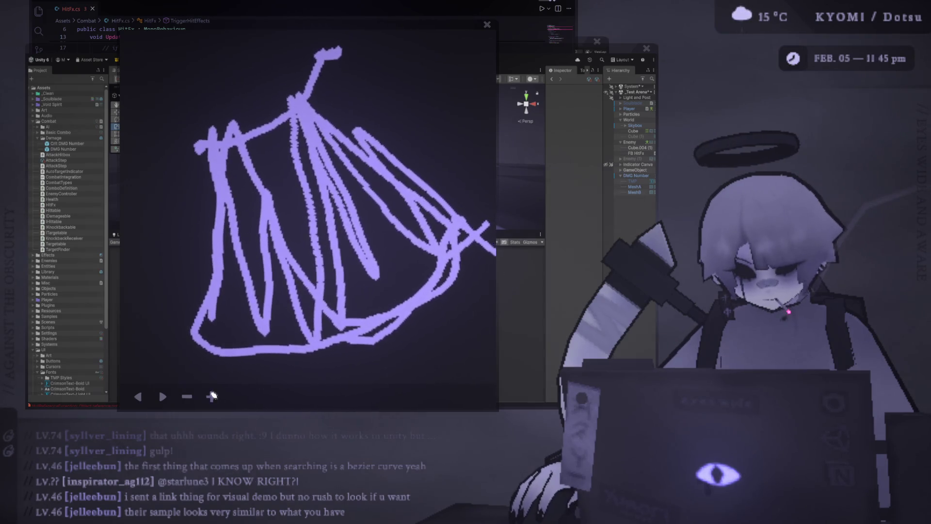
Step back to just the two swing curves and close the sketch viewer
{"action": "left_click", "coordinate": [138, 400]}
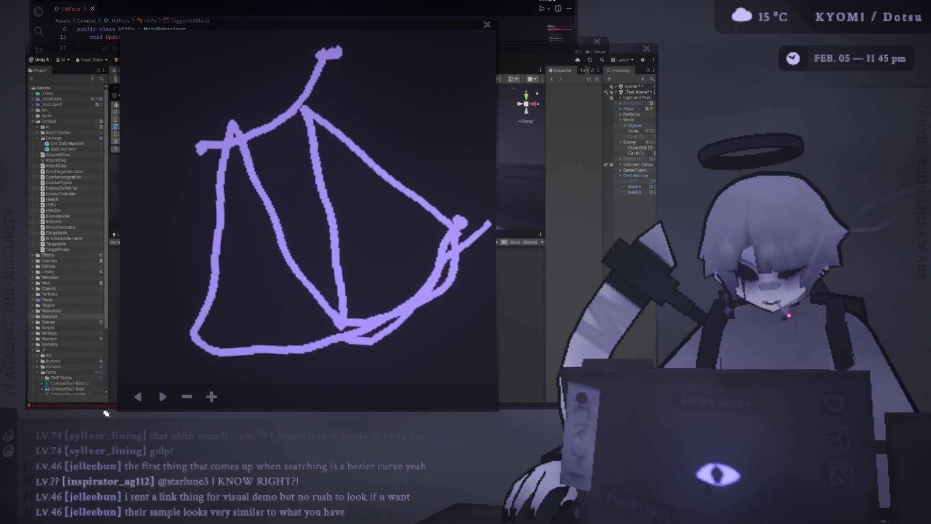
{"action": "left_click", "coordinate": [137, 400]}
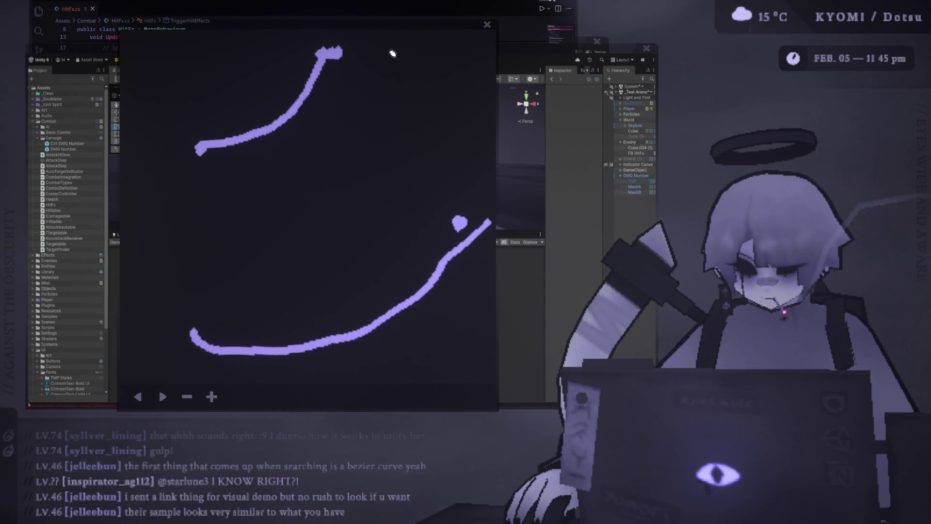
{"action": "key", "text": "Escape"}
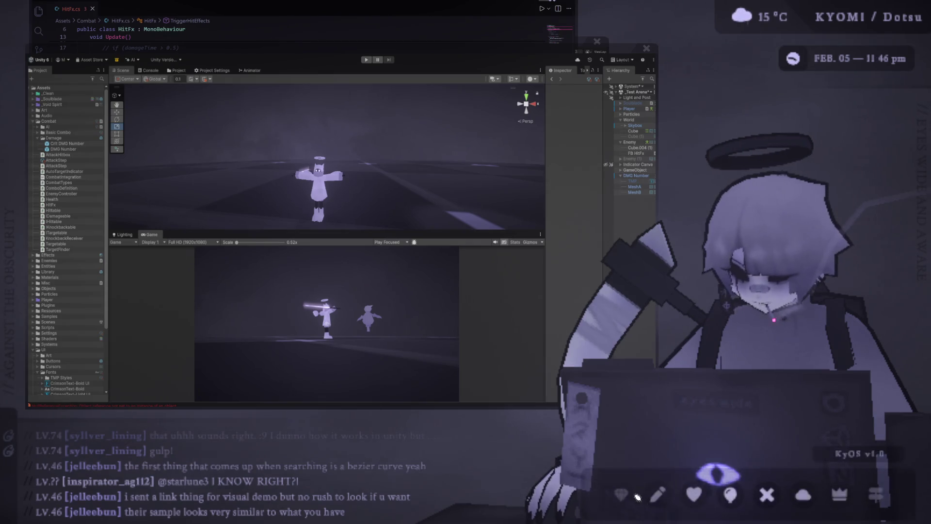
Switch to Photoshop, reposition its window, and enable vertical paint symmetry with its axis placed
{"action": "key", "text": "alt+Tab"}
{"action": "left_click_drag", "start_coordinate": [470, 57], "coordinate": [424, 16]}
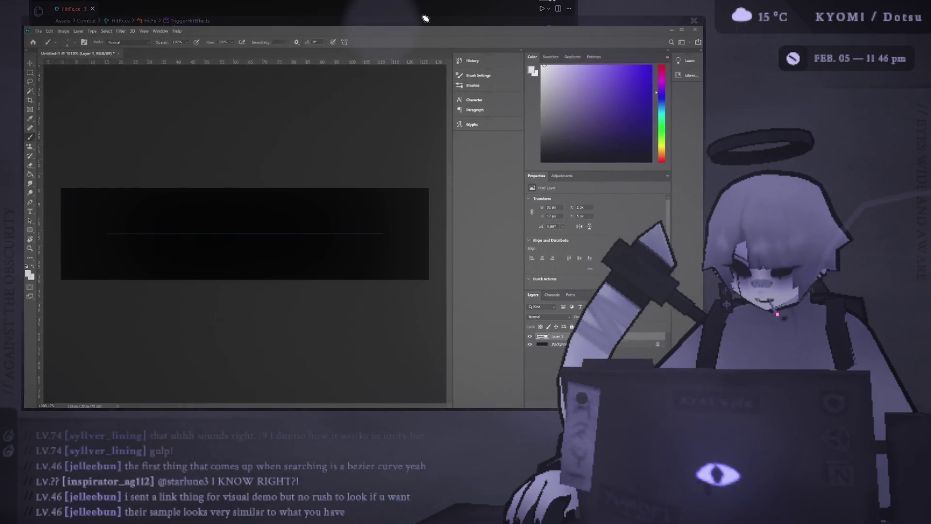
{"action": "left_click", "coordinate": [345, 40]}
{"action": "key", "text": "ctrl+t"}
{"action": "left_click", "coordinate": [362, 41]}
Paint and undo several mirrored tapered white test strokes across the centre axis
{"action": "mouse_move", "coordinate": [360, 223]}
{"action": "left_mouse_down"}
{"action": "mouse_move", "coordinate": [119, 231]}
{"action": "mouse_move", "coordinate": [217, 228]}
{"action": "left_mouse_up"}
{"action": "key", "text": "ctrl+z"}
{"action": "key", "text": "ctrl+z"}
{"action": "mouse_move", "coordinate": [114, 216]}
{"action": "left_mouse_down"}
{"action": "mouse_move", "coordinate": [223, 231]}
{"action": "mouse_move", "coordinate": [66, 232]}
{"action": "left_mouse_up"}
{"action": "key", "text": "ctrl+z"}
{"action": "key", "text": "Return"}
{"action": "key", "text": "ctrl+z"}
{"action": "left_click_drag", "start_coordinate": [242, 227], "coordinate": [66, 229]}
{"action": "key", "text": "ctrl+z"}
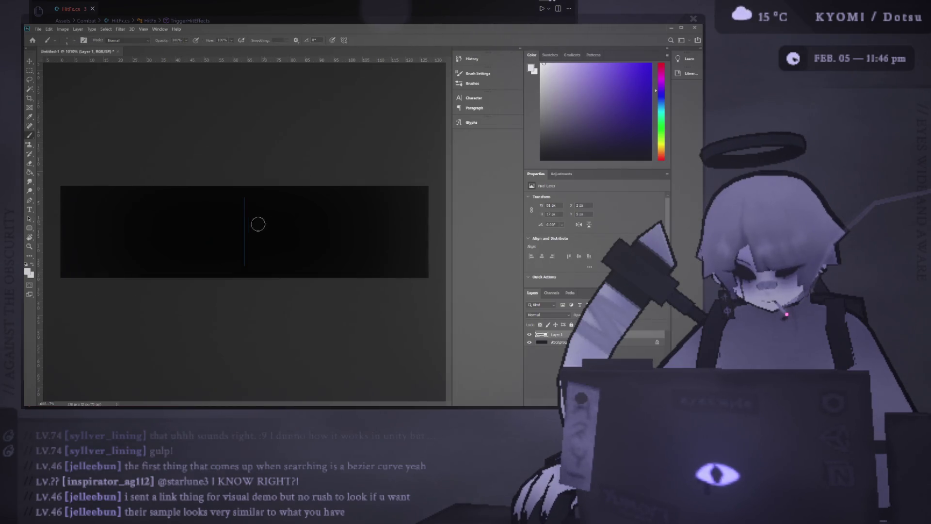
{"action": "left_click_drag", "start_coordinate": [247, 222], "coordinate": [75, 224]}
{"action": "key", "text": "ctrl+z"}
{"action": "left_click_drag", "start_coordinate": [242, 225], "coordinate": [47, 229]}
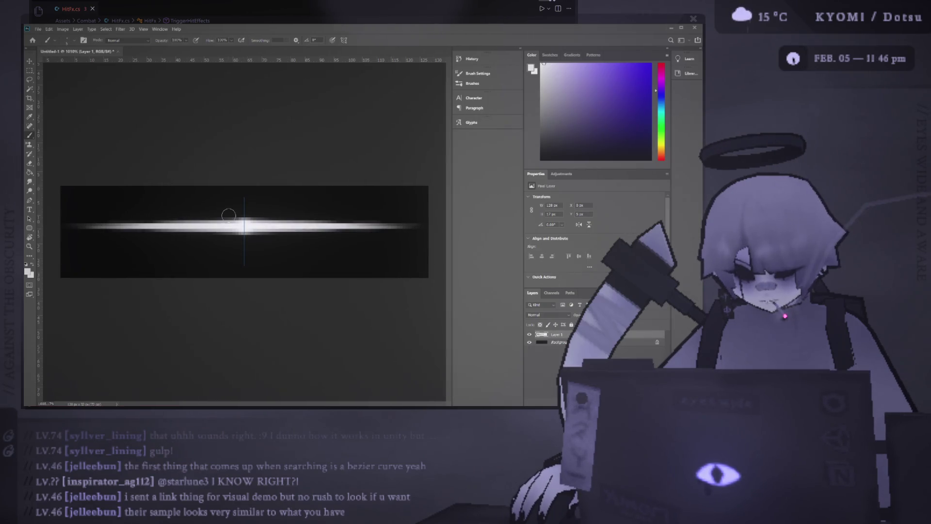
Undo the wide mirrored stroke and delete Layer 1, leaving only the Background
{"action": "scroll", "coordinate": [194, 244], "scroll_direction": "down", "scroll_amount": 6}
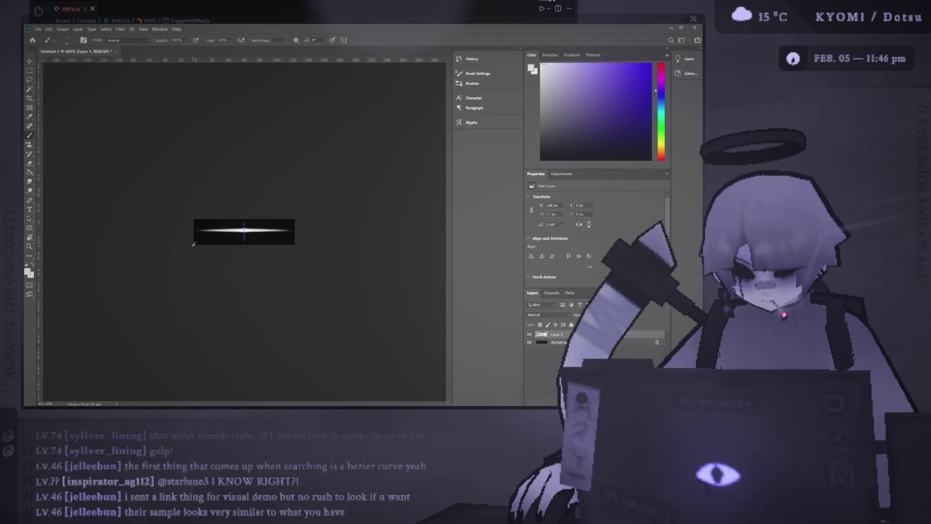
{"action": "scroll", "coordinate": [194, 244], "scroll_direction": "up", "scroll_amount": 4}
{"action": "scroll", "coordinate": [193, 247], "scroll_direction": "left", "scroll_amount": 6}
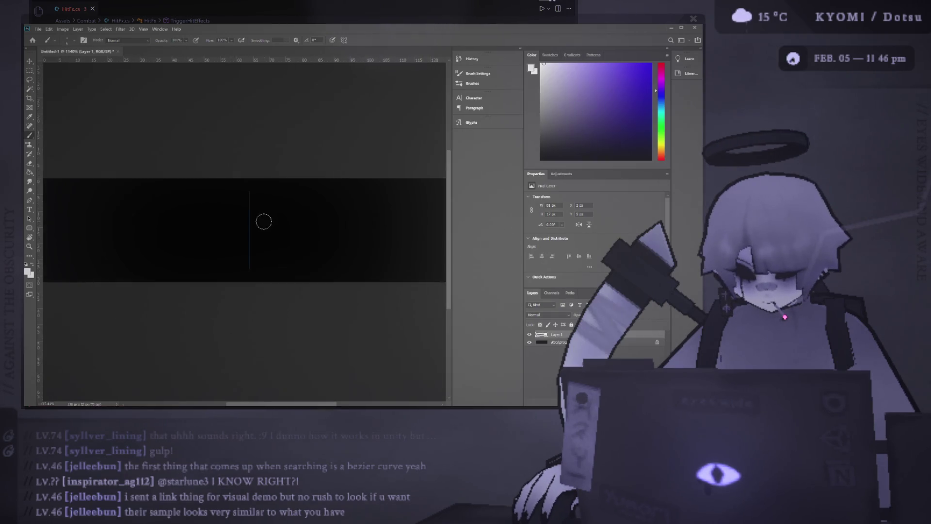
{"action": "scroll", "coordinate": [244, 240], "scroll_direction": "right", "scroll_amount": 8}
{"action": "key", "text": "ctrl+z"}
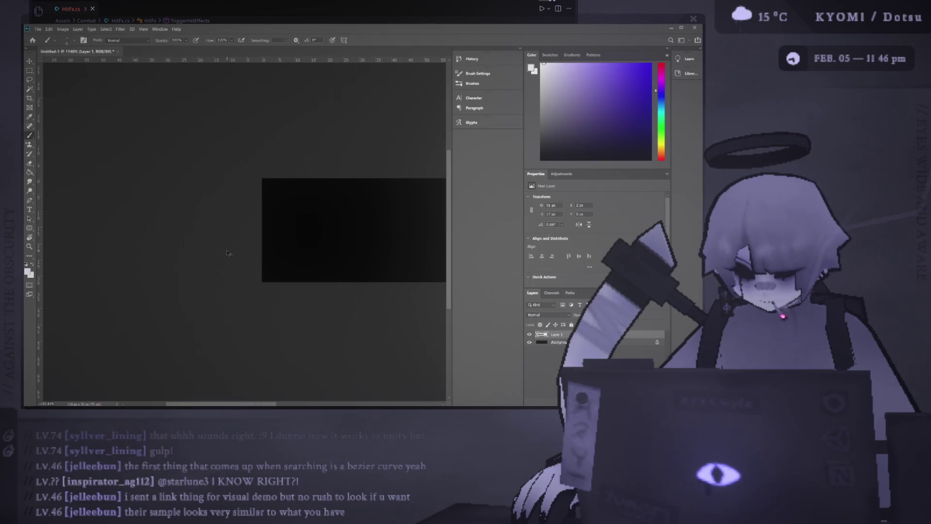
{"action": "scroll", "coordinate": [243, 240], "scroll_direction": "down", "scroll_amount": 2}
{"action": "scroll", "coordinate": [340, 235], "scroll_direction": "up", "scroll_amount": 1}
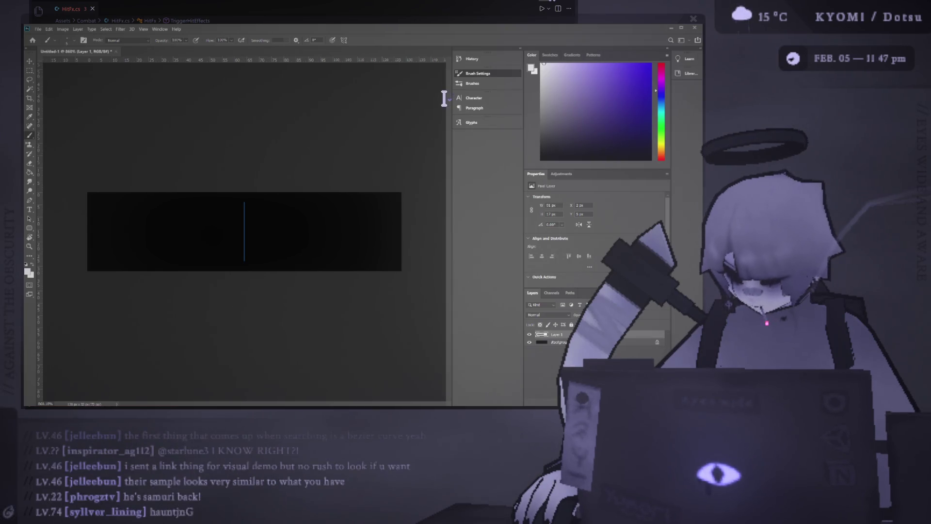
{"action": "key", "text": "Delete"}
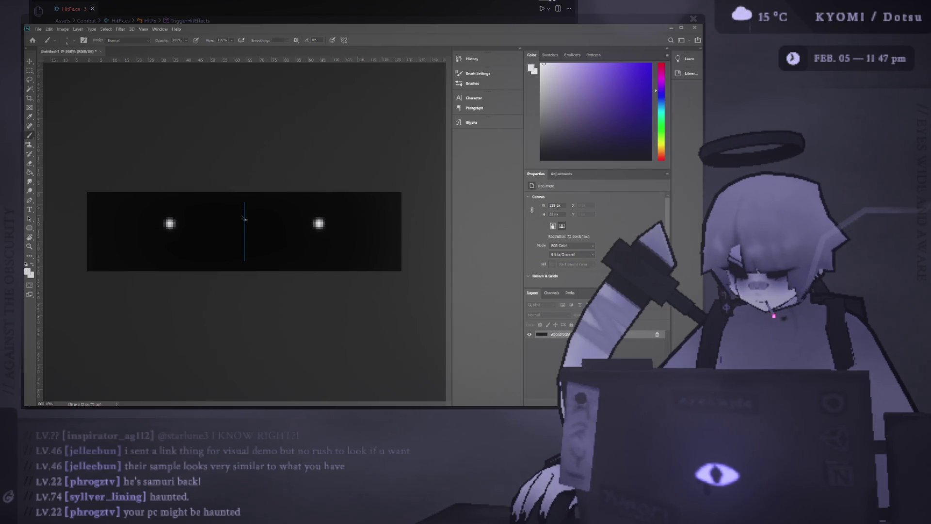
Paint a white centre streak and toggle undo/redo repeatedly to compare streak widths
{"action": "left_click", "coordinate": [244, 228]}
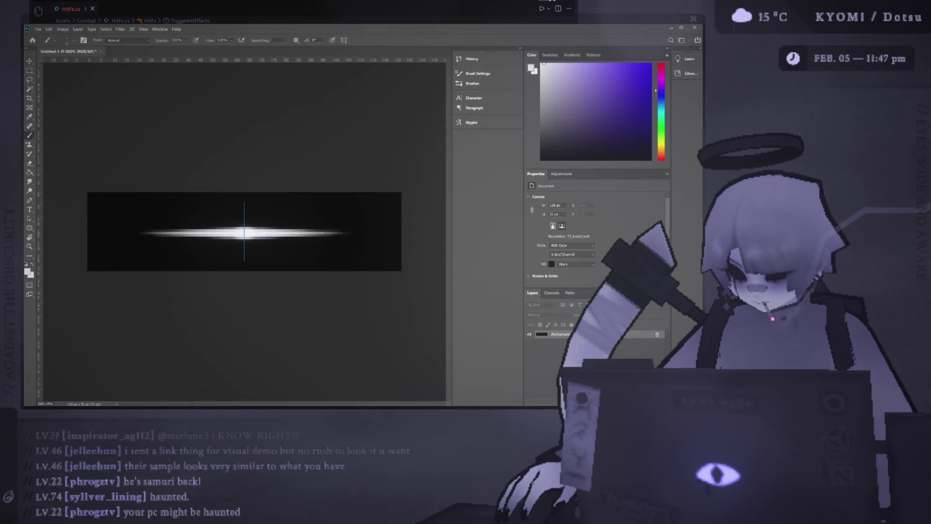
{"action": "key", "text": "ctrl+z"}
{"action": "left_click", "coordinate": [242, 229]}
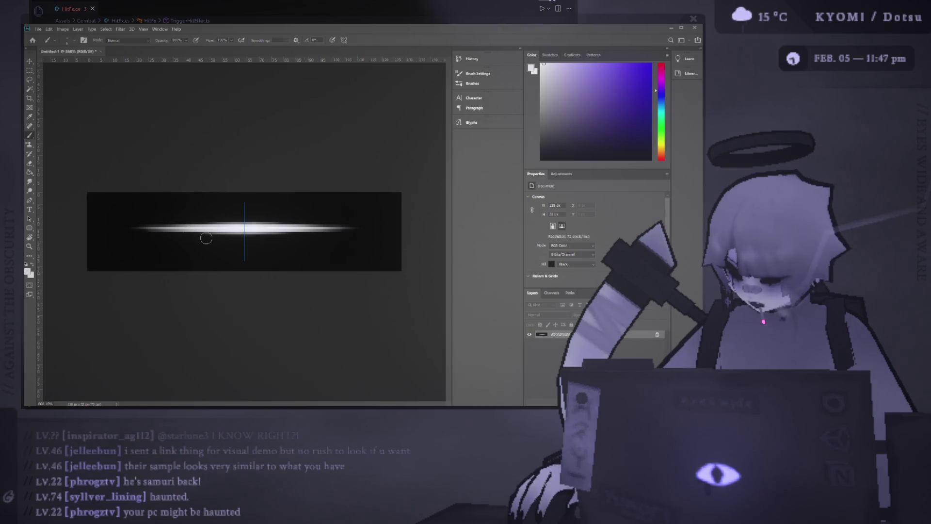
{"action": "key", "text": "ctrl+z"}
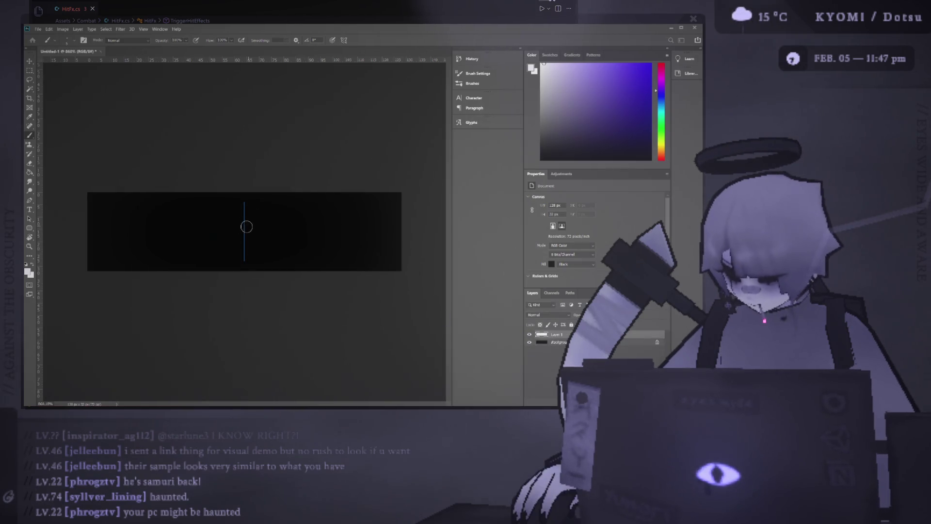
{"action": "key", "text": "ctrl+shift+z"}
{"action": "key", "text": "ctrl+z"}
{"action": "key", "text": "ctrl+shift+z"}
{"action": "key", "text": "ctrl+z"}
{"action": "key", "text": "ctrl+shift+z"}
{"action": "key", "text": "ctrl+z"}
{"action": "key", "text": "ctrl+shift+z"}
{"action": "key", "text": "ctrl+z"}
{"action": "key", "text": "ctrl+shift+z"}
{"action": "key", "text": "ctrl+z"}
{"action": "key", "text": "ctrl+shift+z"}
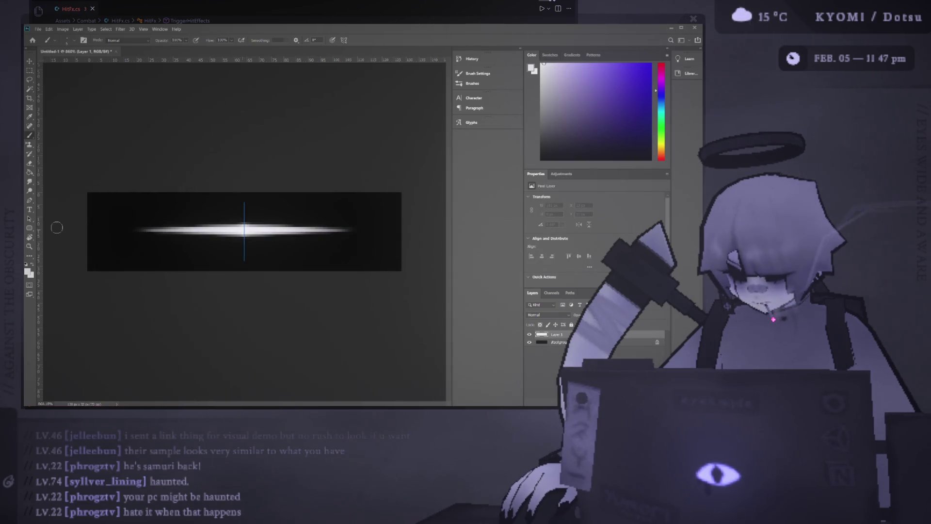
Undo the streak and repaint one mirrored tapered stroke across the strip
{"action": "scroll", "coordinate": [112, 148], "scroll_direction": "up", "scroll_amount": 3}
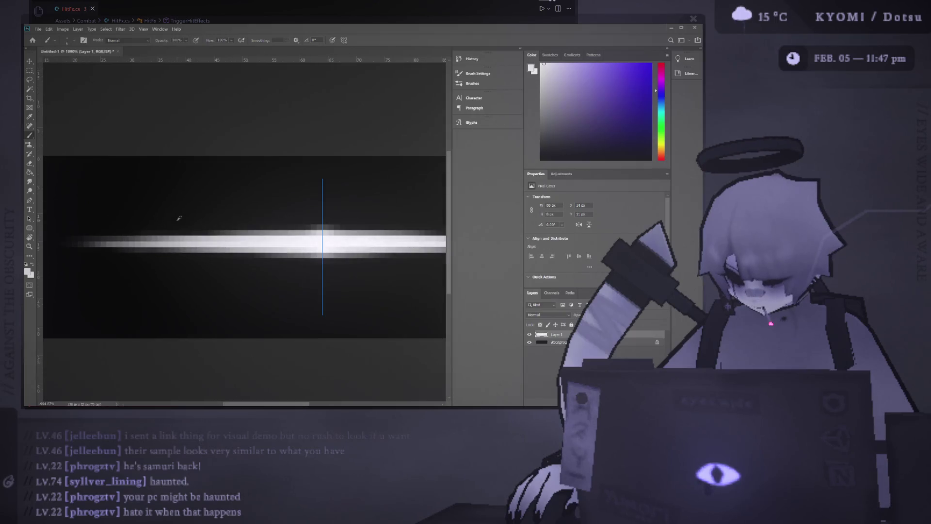
{"action": "scroll", "coordinate": [175, 220], "scroll_direction": "down", "scroll_amount": 5}
{"action": "scroll", "coordinate": [175, 220], "scroll_direction": "up", "scroll_amount": 1}
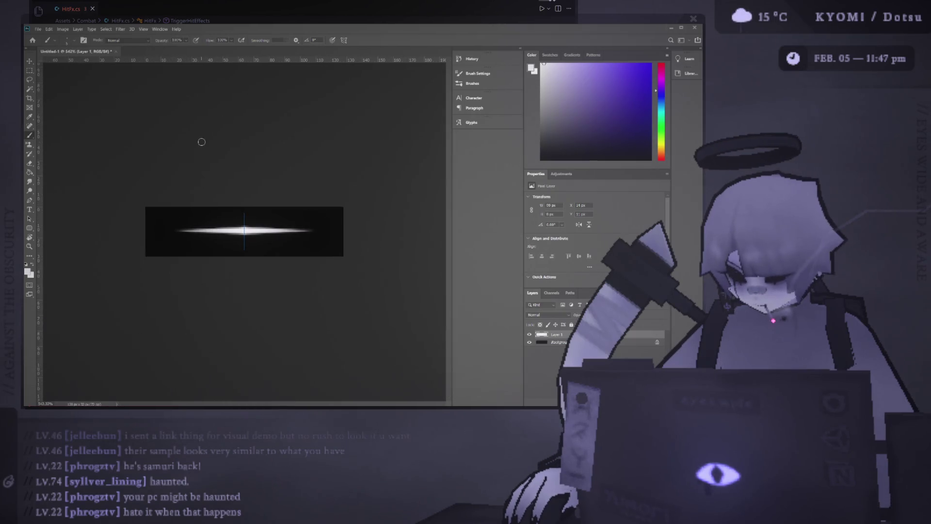
{"action": "key", "text": "ctrl+z"}
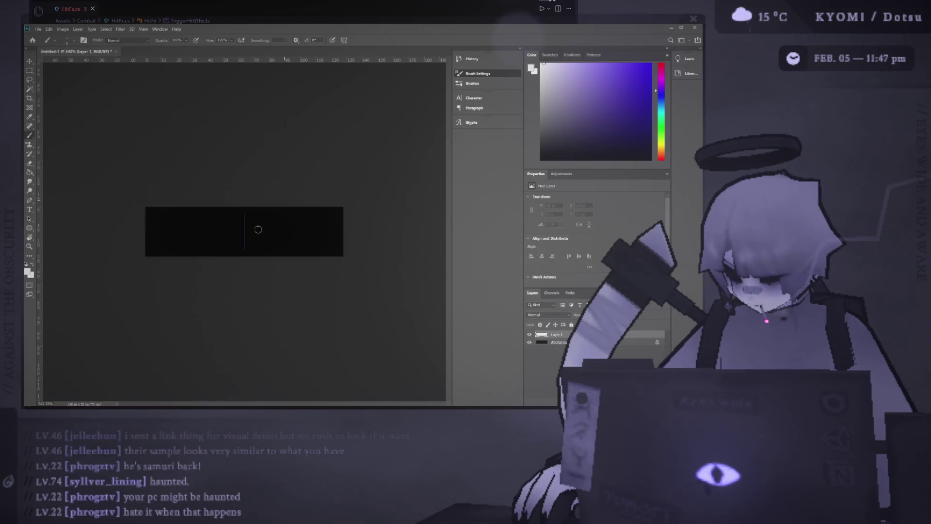
{"action": "mouse_move", "coordinate": [243, 233]}
{"action": "left_mouse_down"}
{"action": "mouse_move", "coordinate": [211, 207]}
{"action": "mouse_move", "coordinate": [65, 241]}
{"action": "left_mouse_up"}
{"action": "scroll", "coordinate": [239, 241], "scroll_direction": "up", "scroll_amount": 3}
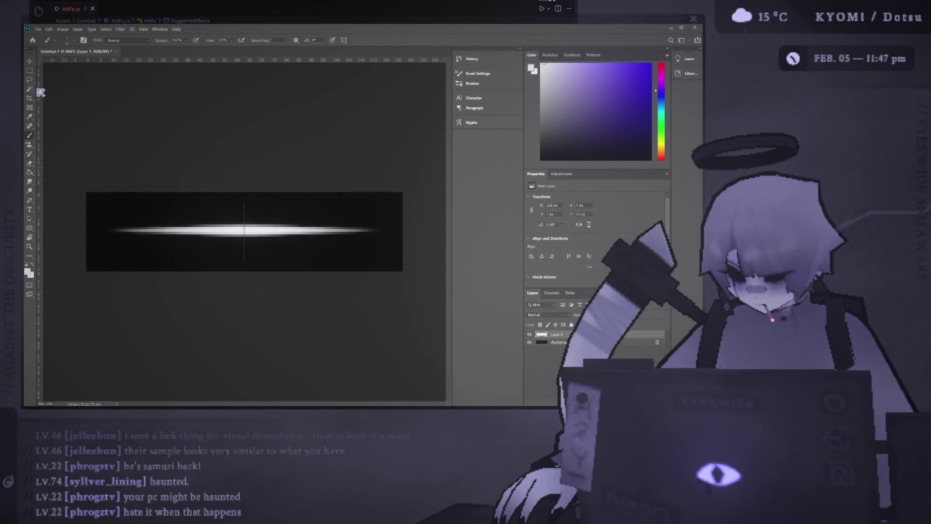
Centre the streak vertically on the canvas and delete the Background layer
{"action": "left_click", "coordinate": [29, 61]}
{"action": "left_click", "coordinate": [231, 41]}
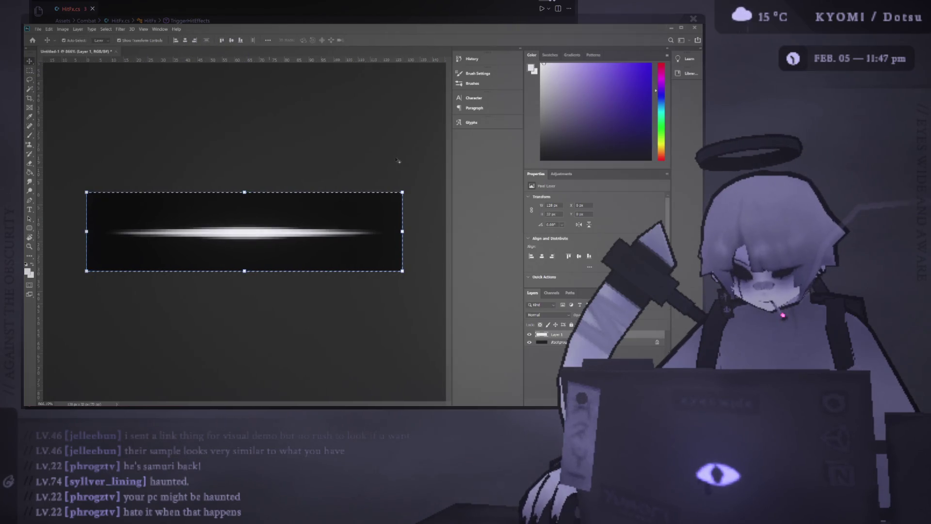
{"action": "left_click", "coordinate": [556, 342]}
{"action": "key", "text": "i"}
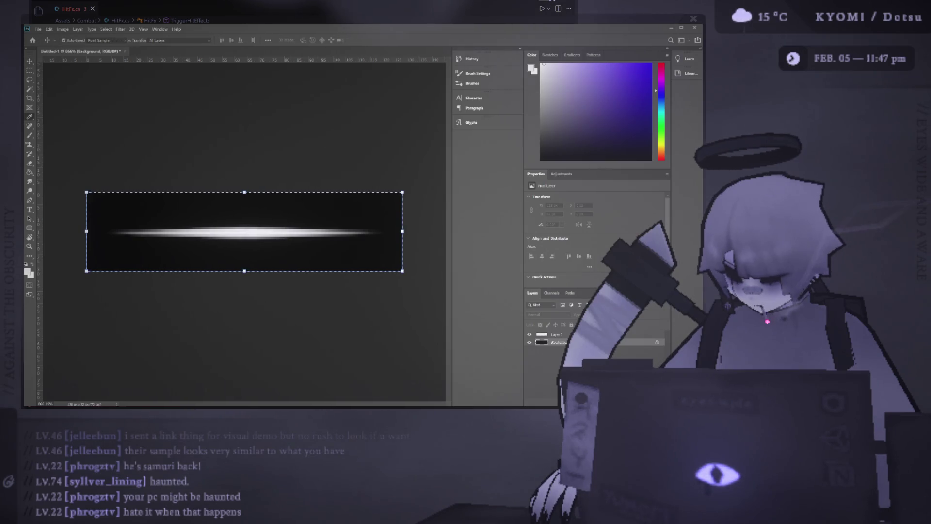
{"action": "key", "text": "v"}
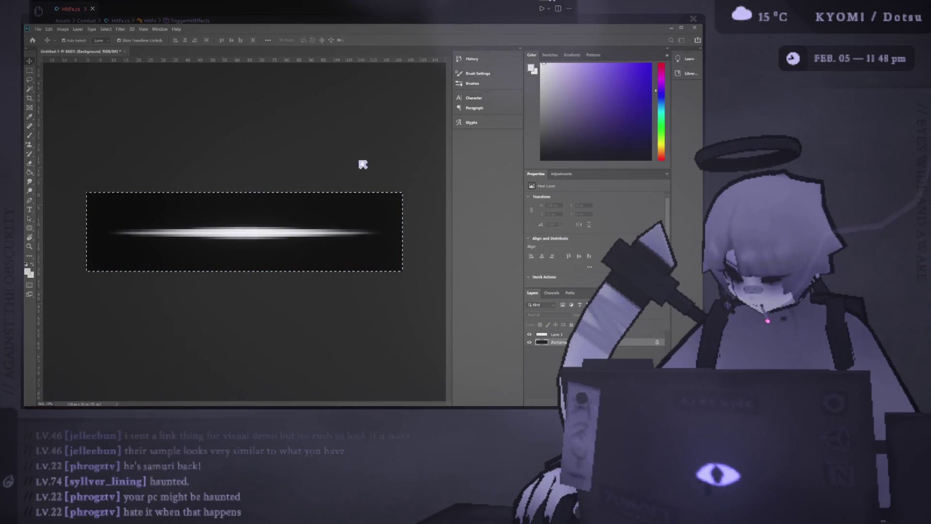
{"action": "key", "text": "ctrl+d"}
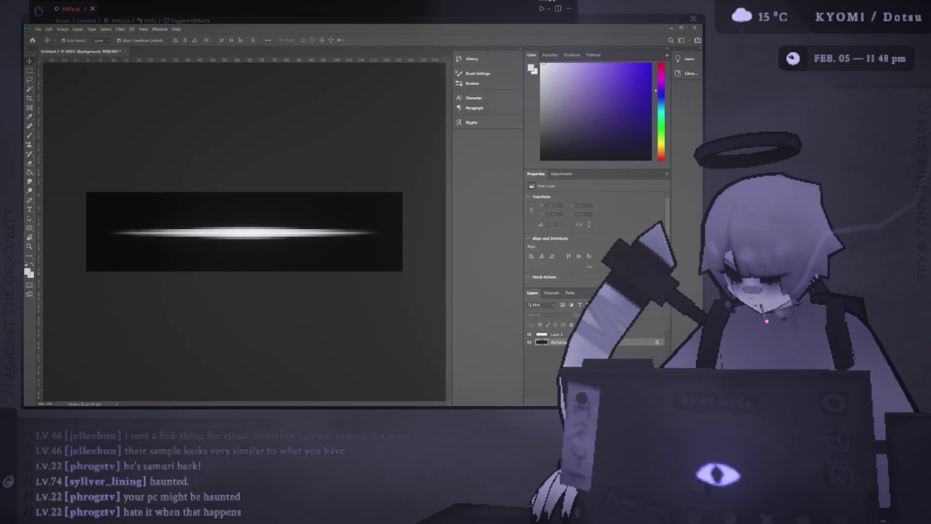
{"action": "key", "text": "Delete"}
{"action": "key", "text": "ctrl+alt+a"}
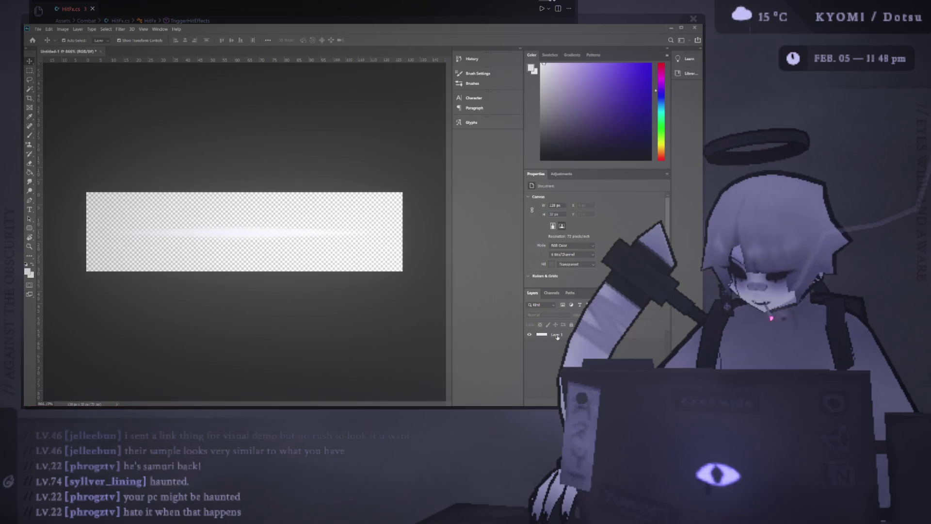
Add a new layer filled with black and move it below the glow layer
{"action": "key", "text": "ctrl+shift+alt+n"}
{"action": "key", "text": "d"}
{"action": "key", "text": "g"}
{"action": "left_click", "coordinate": [298, 215]}
{"action": "left_click_drag", "start_coordinate": [525, 330], "coordinate": [539, 347]}
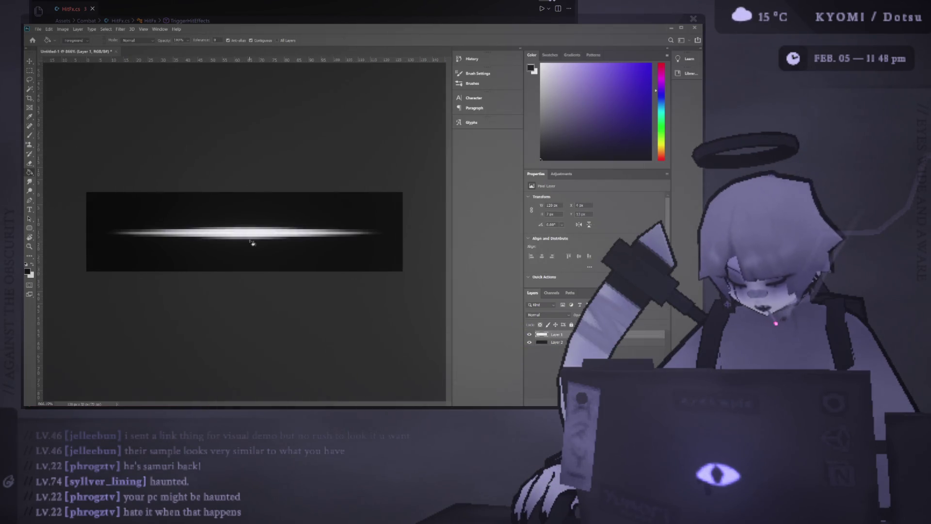
Crop the canvas height to a thin strip around the glow line
{"action": "key", "text": "c"}
{"action": "left_click_drag", "start_coordinate": [253, 195], "coordinate": [253, 211]}
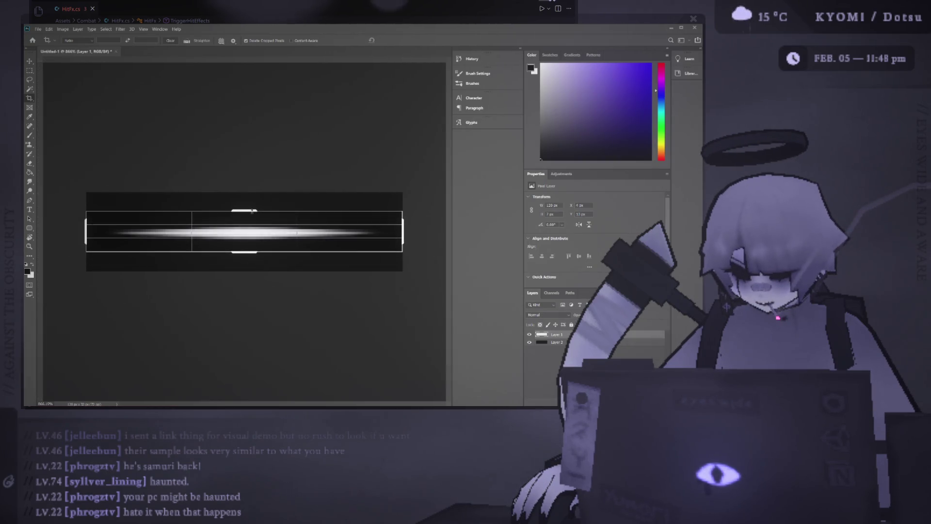
{"action": "left_click", "coordinate": [396, 40]}
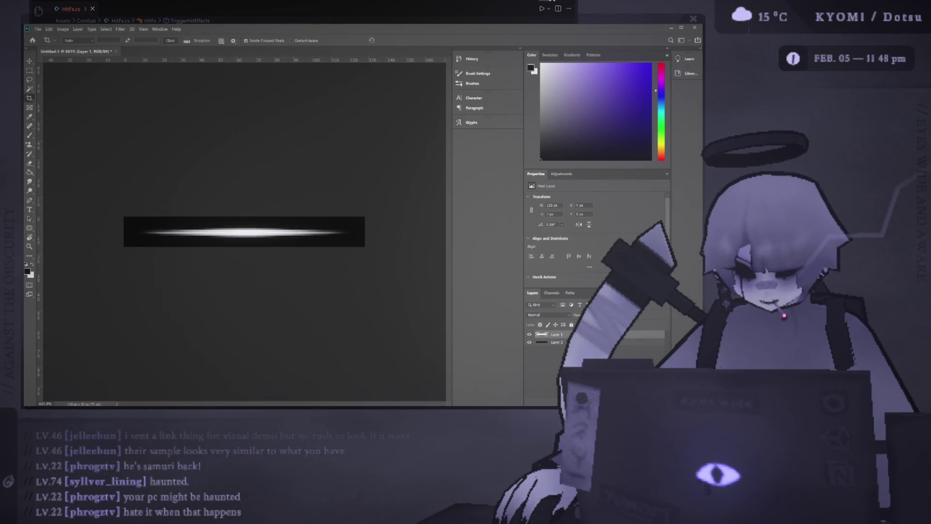
Turn off visibility of Layer 2, the black fill behind the glow streak
{"action": "left_click", "coordinate": [529, 342]}
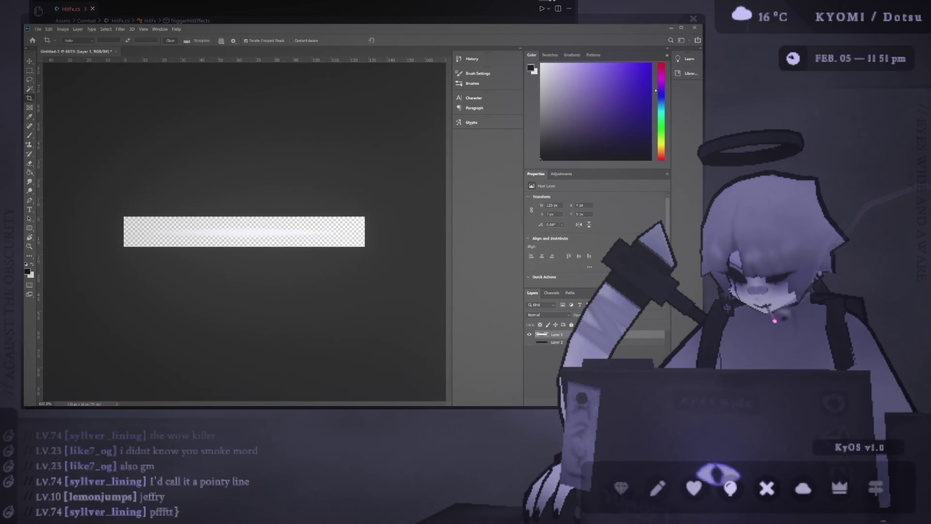
{"action": "key", "text": "alt+Tab"}
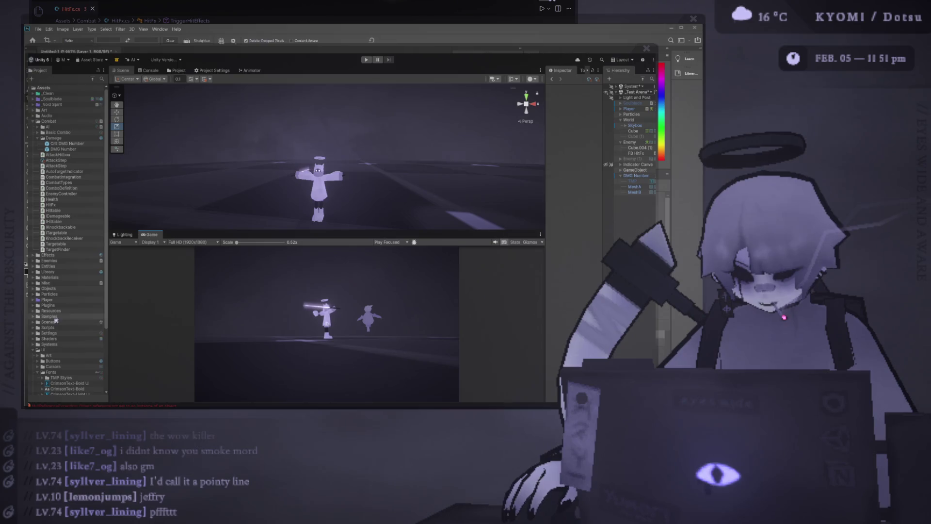
{"action": "left_click", "coordinate": [34, 294]}
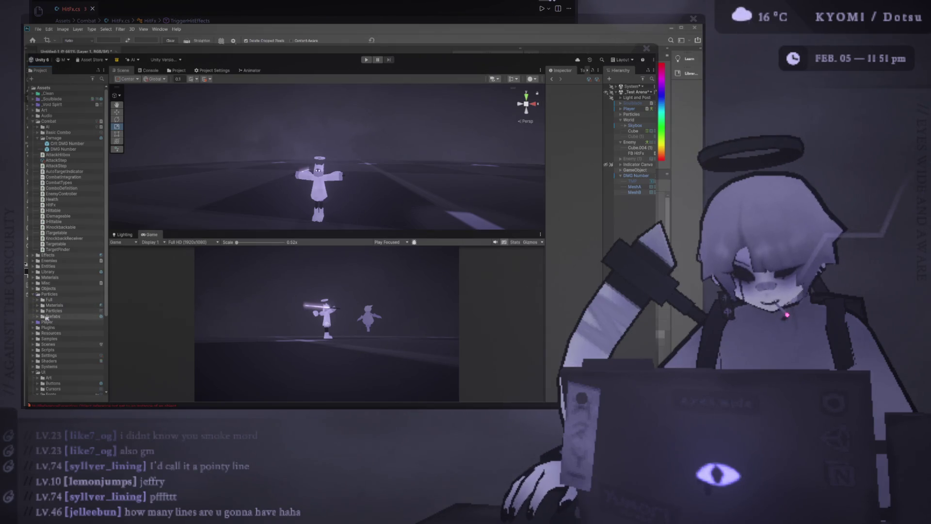
{"action": "left_click", "coordinate": [38, 311]}
{"action": "left_click", "coordinate": [39, 311]}
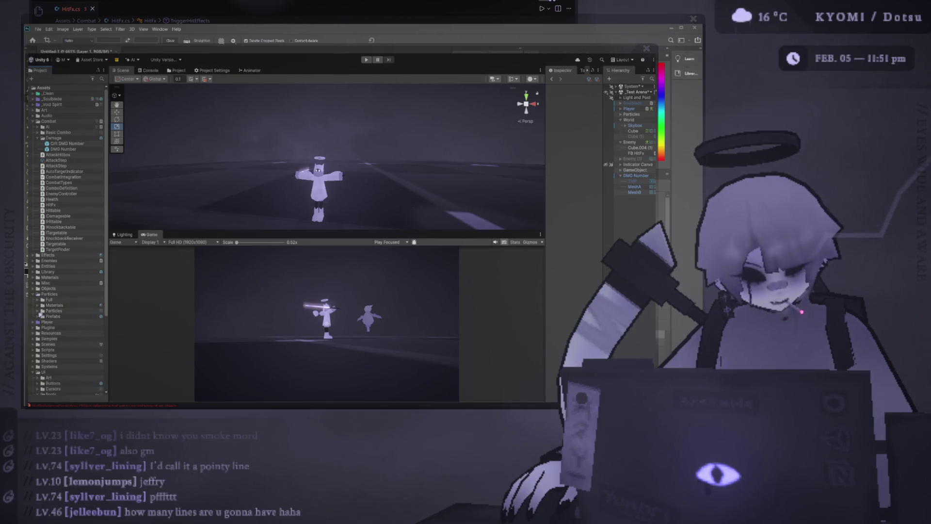
{"action": "left_click", "coordinate": [39, 310]}
{"action": "scroll", "coordinate": [74, 321], "scroll_direction": "down", "scroll_amount": 3}
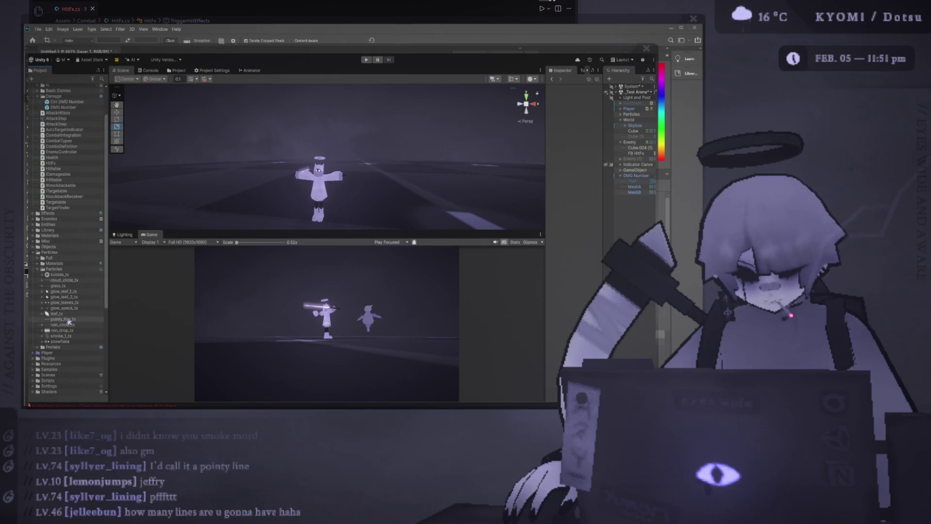
{"action": "left_click", "coordinate": [63, 319]}
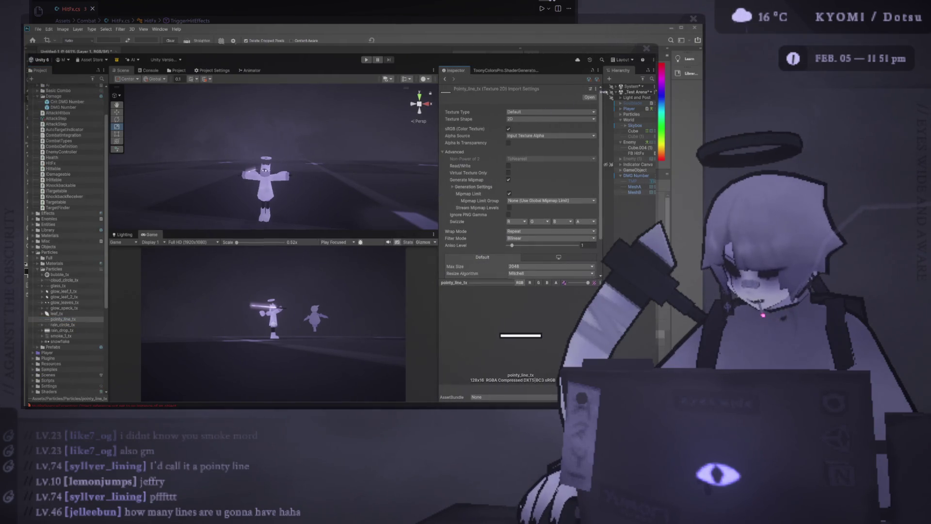
{"action": "key", "text": "alt+Tab"}
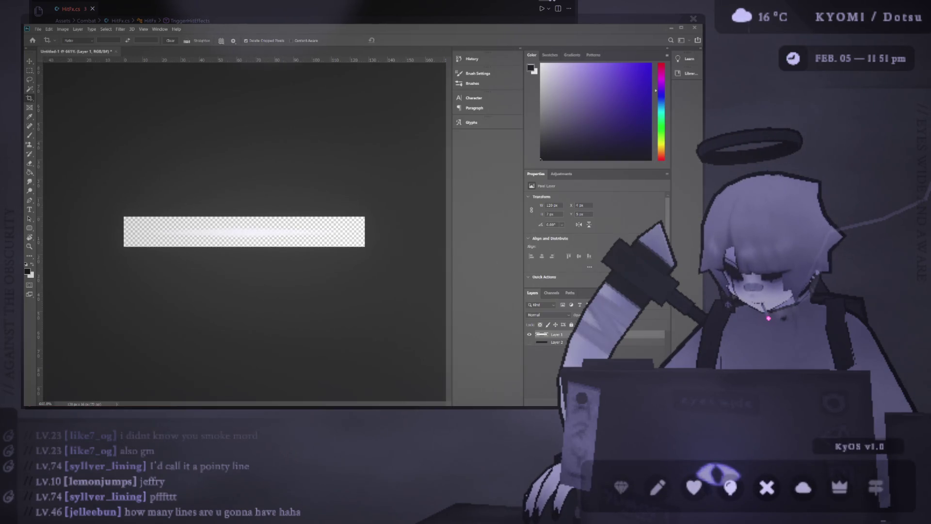
Switch from Photoshop back to Unity, where pointy_line_tx's import settings are showing
{"action": "key", "text": "alt+Tab"}
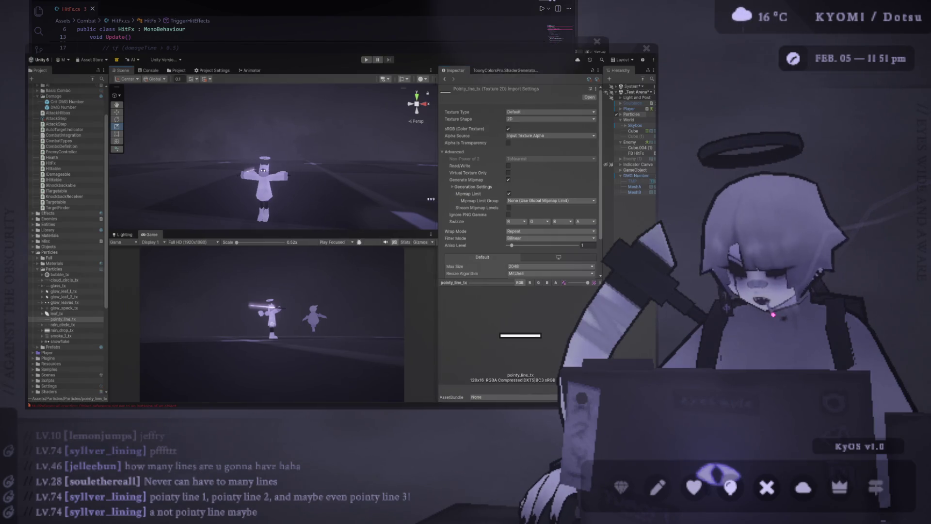
Make pointy_line_tx a Point-filtered Sprite with Alpha Is Transparency and no mipmaps, and apply
{"action": "left_click_drag", "start_coordinate": [439, 200], "coordinate": [383, 200]}
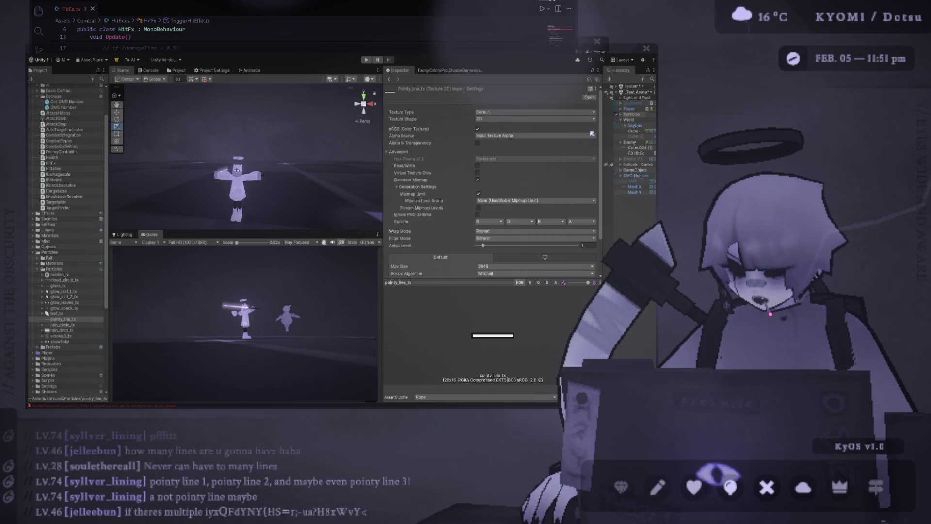
{"action": "left_click", "coordinate": [592, 90]}
{"action": "double_click", "coordinate": [571, 237]}
{"action": "scroll", "coordinate": [568, 236], "scroll_direction": "down", "scroll_amount": 2}
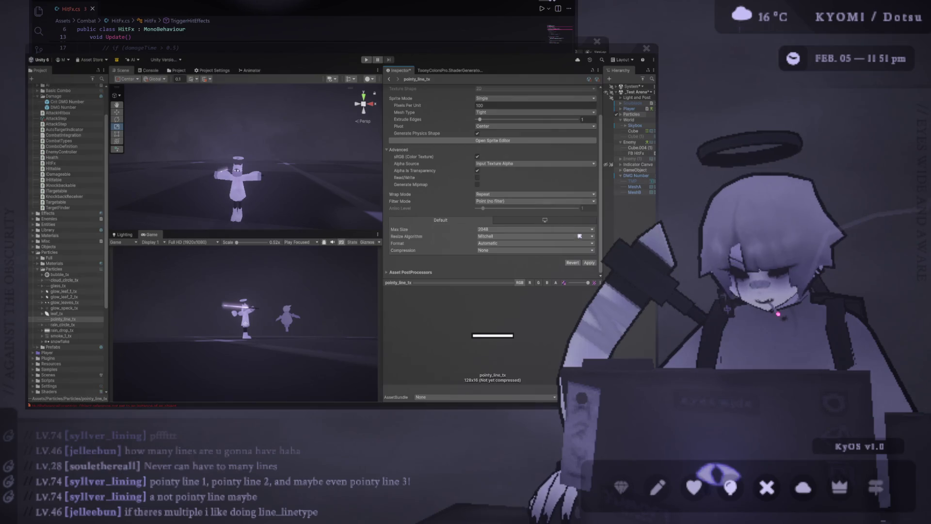
{"action": "left_click", "coordinate": [590, 263]}
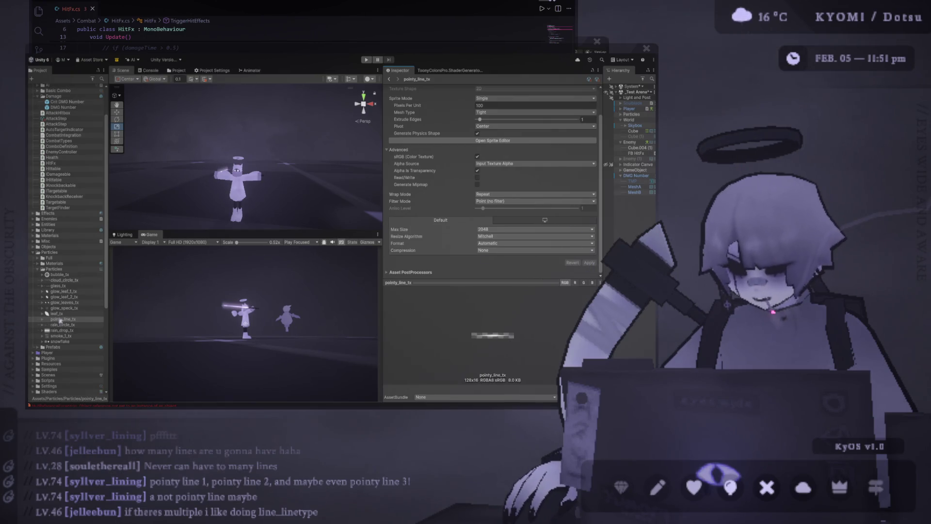
{"action": "left_click_drag", "start_coordinate": [383, 177], "coordinate": [464, 177]}
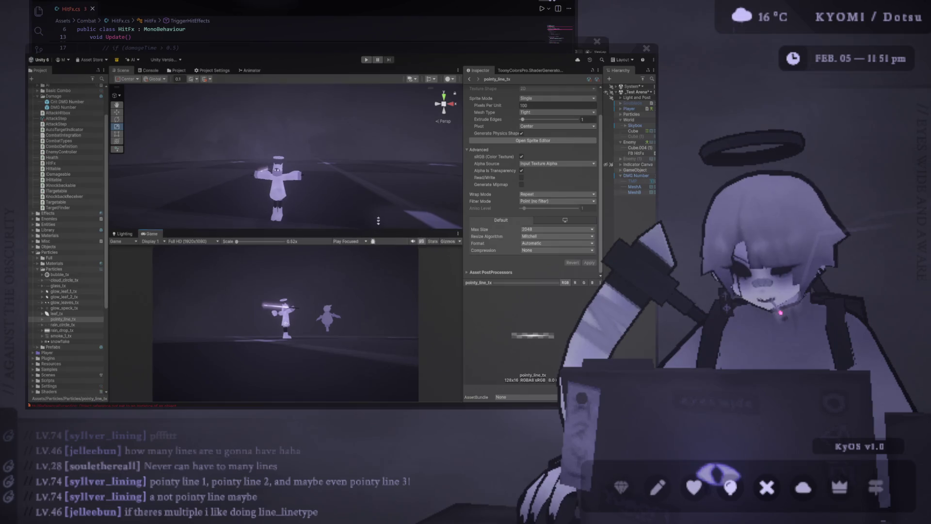
Rename the texture to line_pointy_tx, then select the DMG Number object
{"action": "left_click", "coordinate": [71, 321]}
{"action": "left_click_drag", "start_coordinate": [71, 320], "coordinate": [56, 321]}
{"action": "left_click", "coordinate": [71, 319]}
{"action": "key", "text": "ctrl+a"}
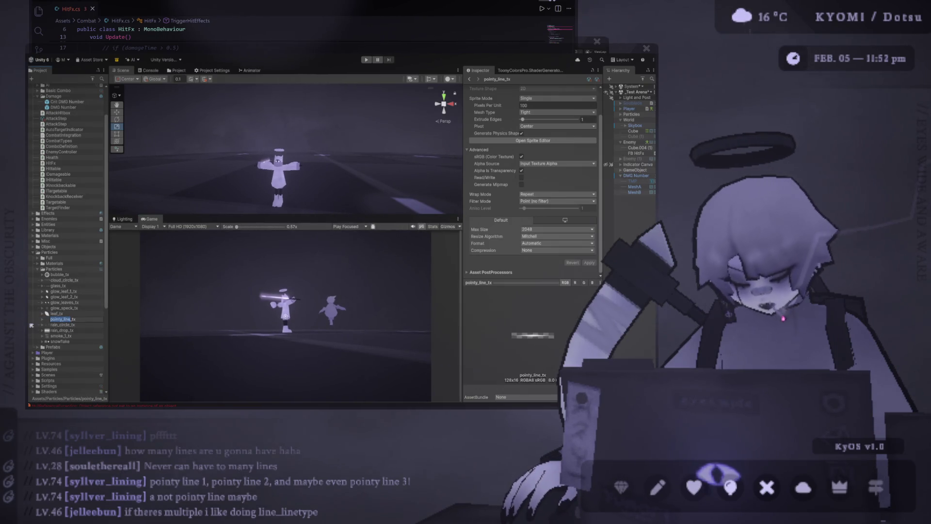
{"action": "type", "text": "line_point_tx"}
{"action": "key", "text": "Return"}
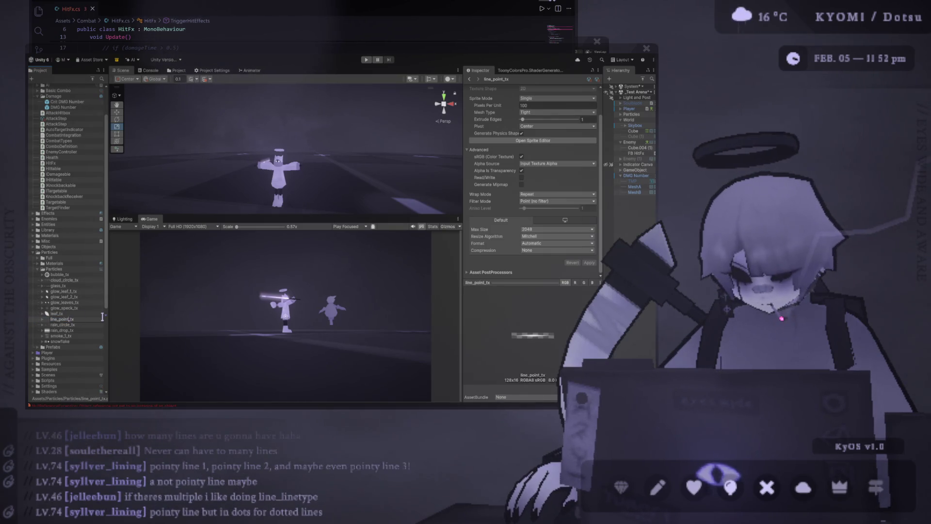
{"action": "type", "text": "y"}
{"action": "key", "text": "Return"}
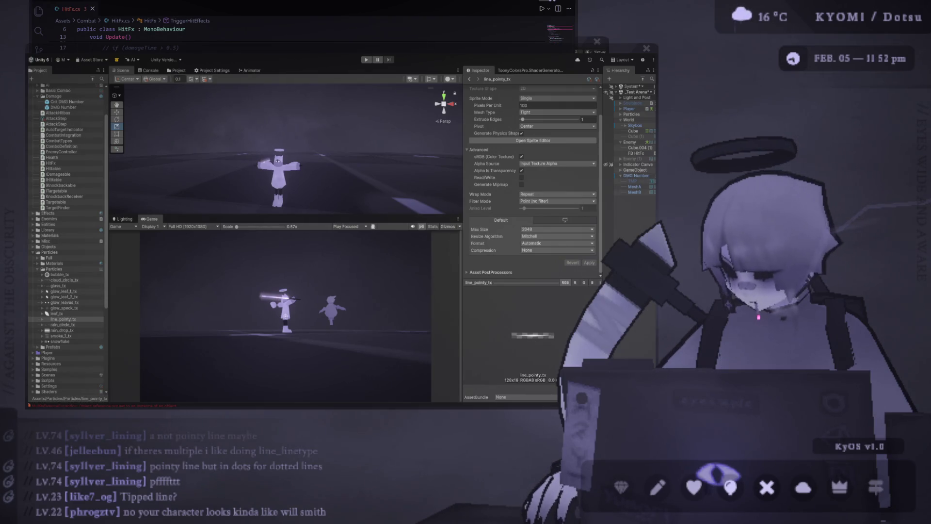
{"action": "left_click_drag", "start_coordinate": [602, 180], "coordinate": [581, 180]}
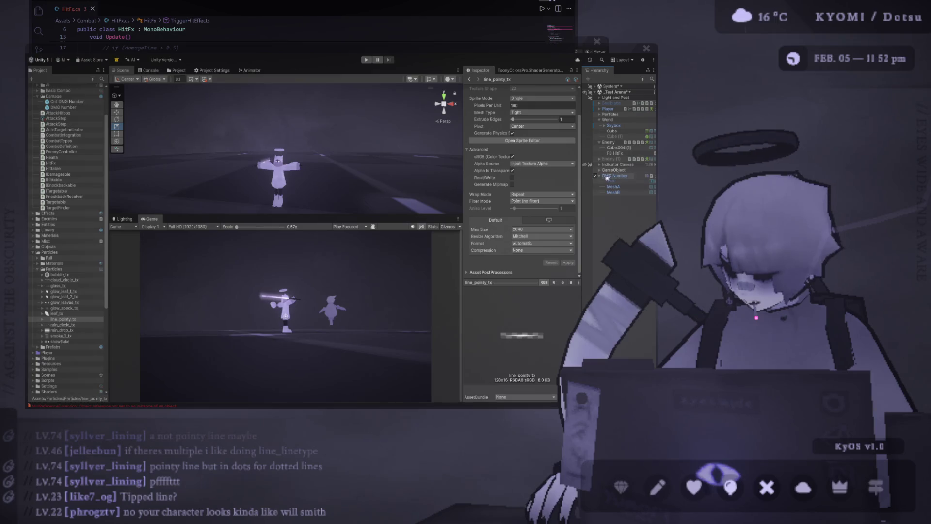
{"action": "left_click", "coordinate": [600, 177]}
Delete DMG Number, make the Scene view taller than the Game view, and frame the character
{"action": "key", "text": "Delete"}
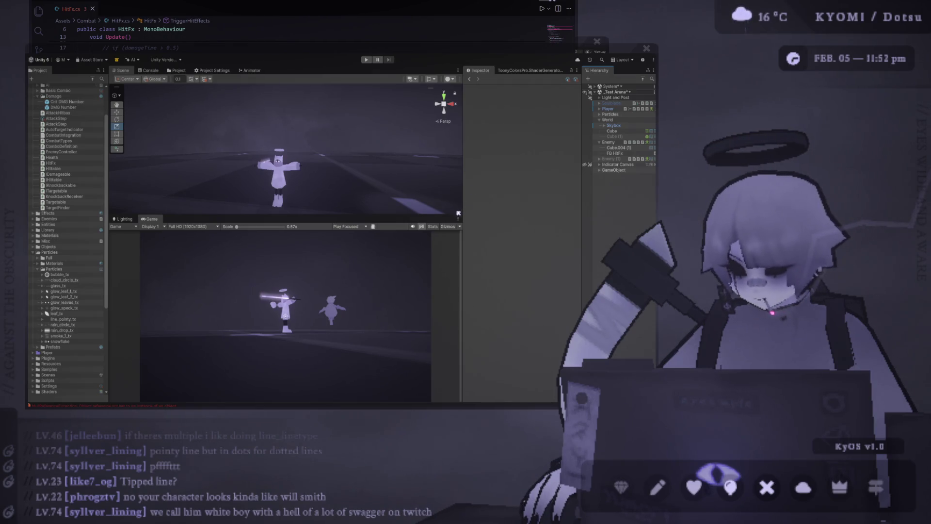
{"action": "left_click_drag", "start_coordinate": [463, 214], "coordinate": [477, 213]}
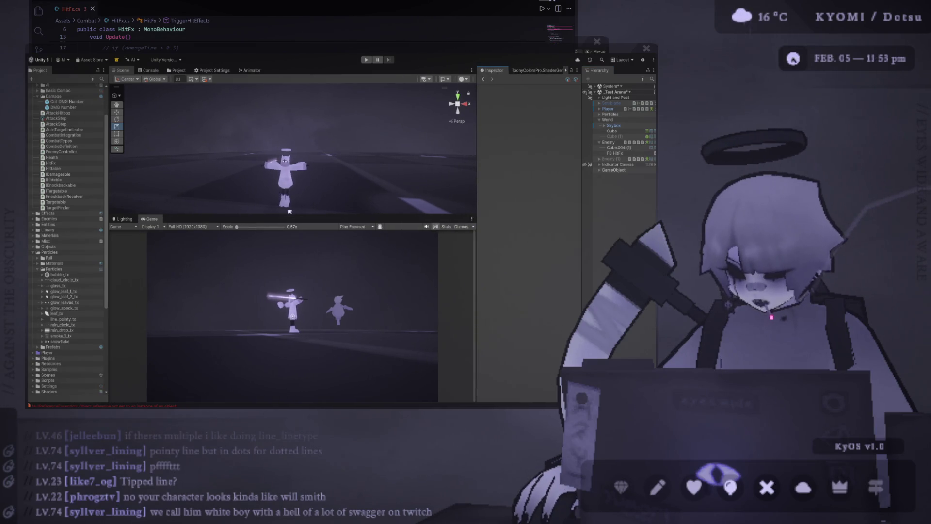
{"action": "mouse_move", "coordinate": [290, 214]}
{"action": "left_mouse_down"}
{"action": "mouse_move", "coordinate": [269, 159]}
{"action": "mouse_move", "coordinate": [265, 167]}
{"action": "left_mouse_up"}
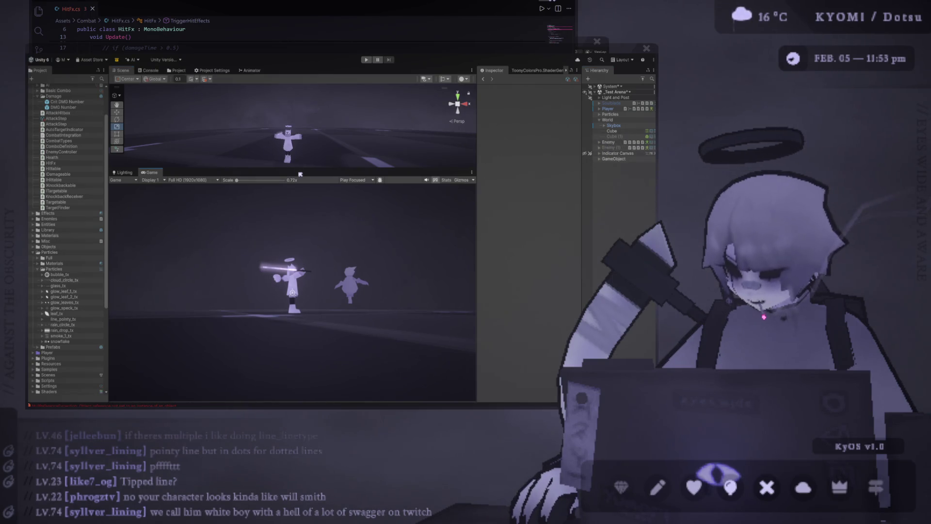
{"action": "left_click_drag", "start_coordinate": [265, 168], "coordinate": [265, 244]}
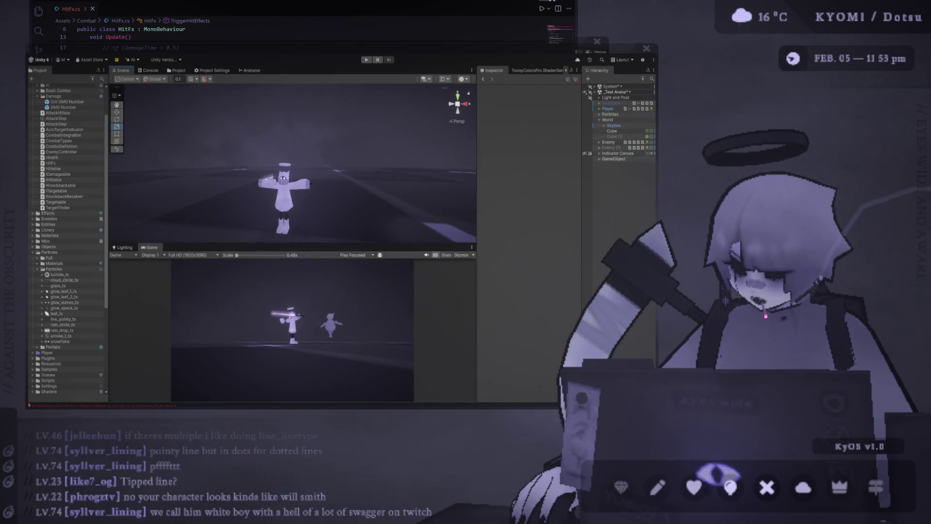
{"action": "scroll", "coordinate": [264, 151], "scroll_direction": "up", "scroll_amount": 5}
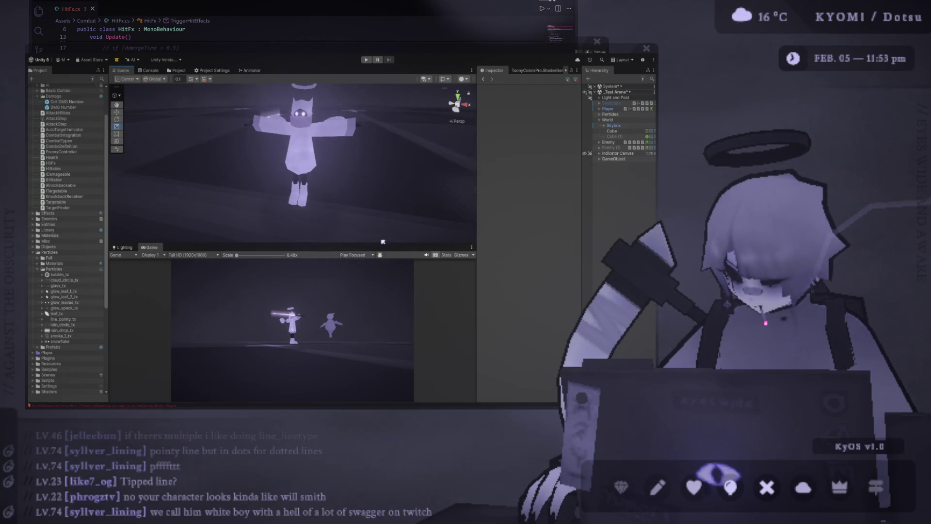
{"action": "left_click_drag", "start_coordinate": [384, 247], "coordinate": [384, 303]}
{"action": "scroll", "coordinate": [374, 189], "scroll_direction": "up", "scroll_amount": 3}
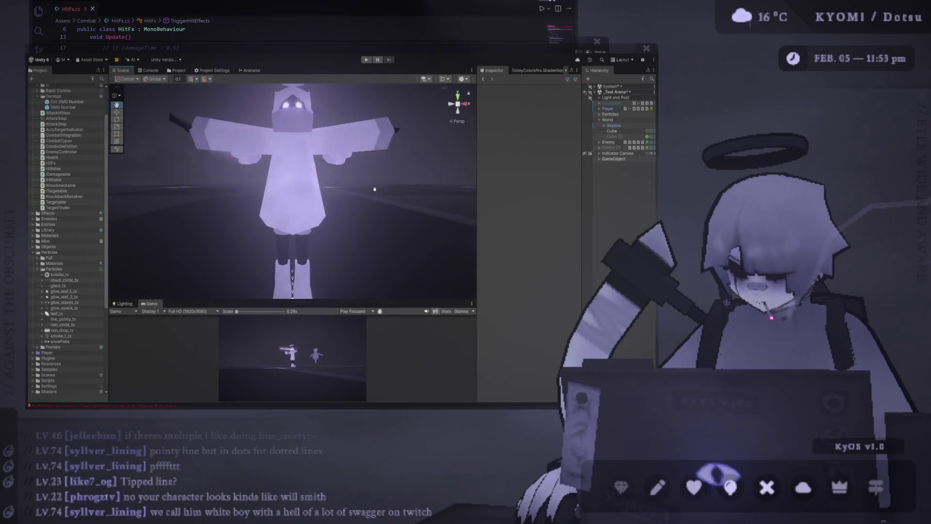
{"action": "left_click_drag", "start_coordinate": [375, 189], "coordinate": [629, 211]}
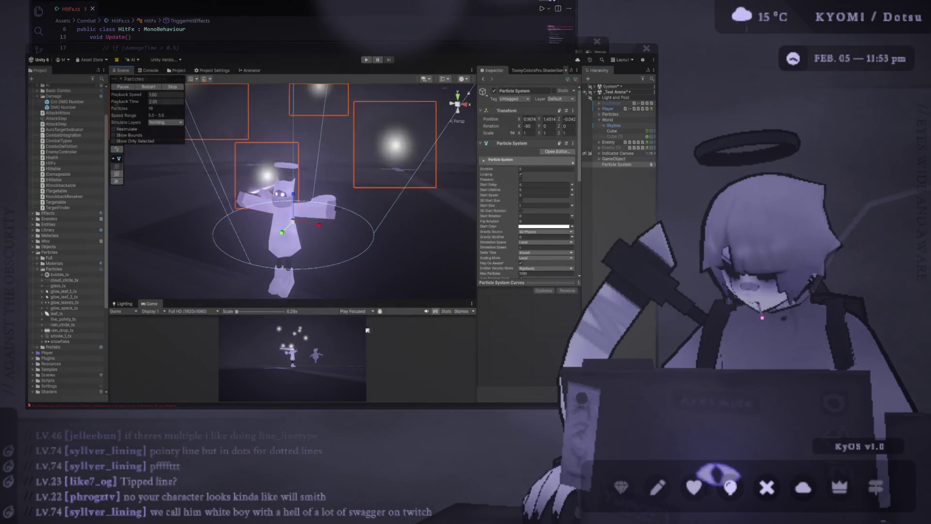
Expand the particle Emission and Shape modules and set Shape from Cone to Donut
{"action": "scroll", "coordinate": [507, 200], "scroll_direction": "down", "scroll_amount": 5}
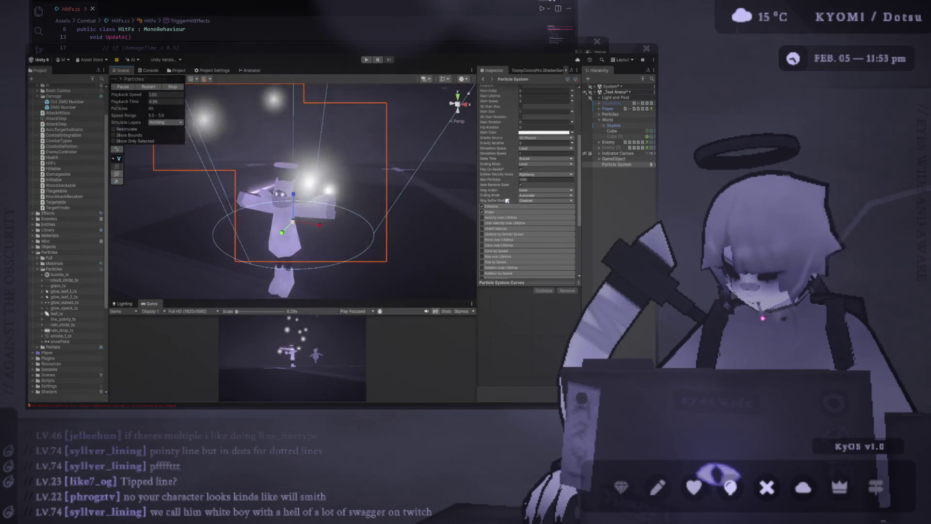
{"action": "left_click", "coordinate": [500, 206]}
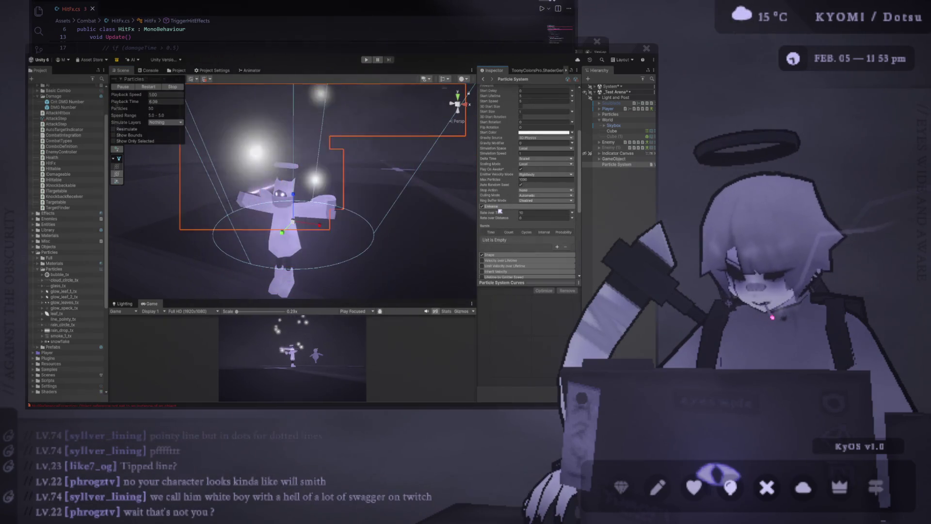
{"action": "left_click", "coordinate": [533, 255]}
{"action": "scroll", "coordinate": [532, 241], "scroll_direction": "down", "scroll_amount": 1}
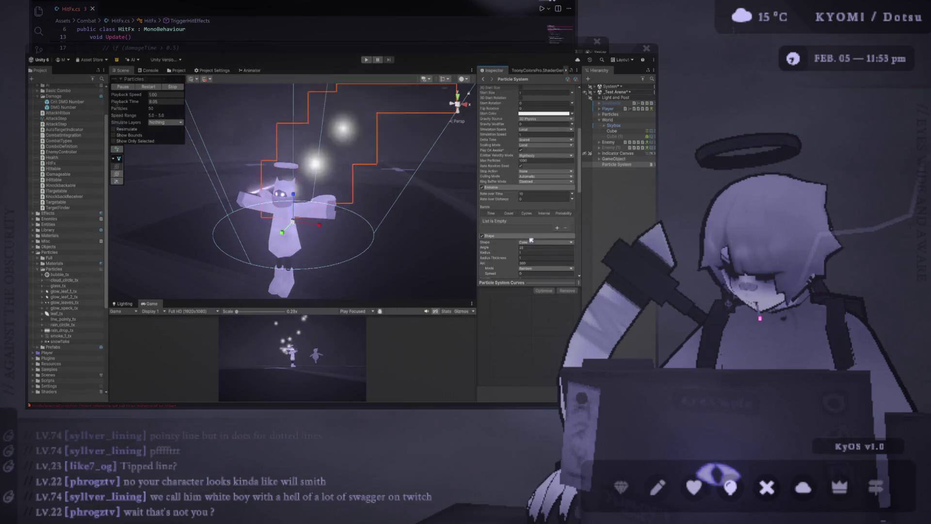
{"action": "left_click", "coordinate": [549, 274]}
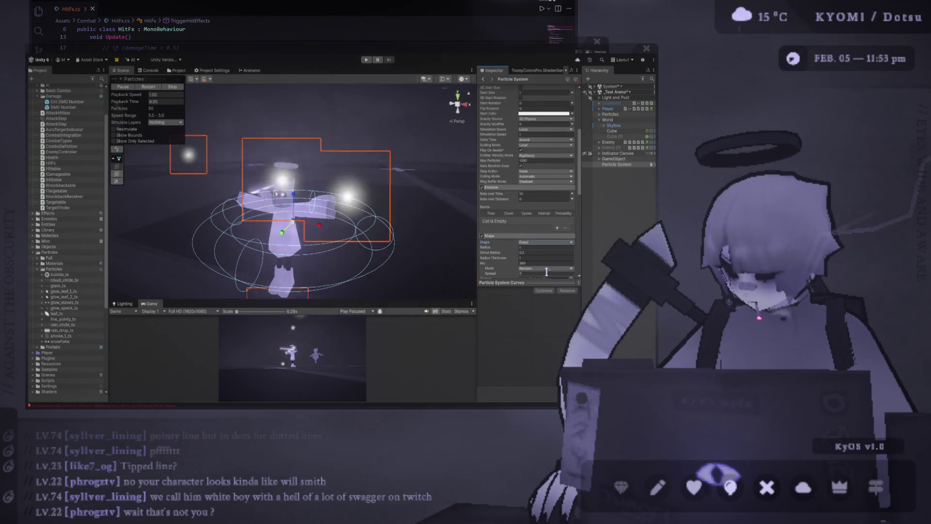
{"action": "left_click_drag", "start_coordinate": [359, 207], "coordinate": [341, 239]}
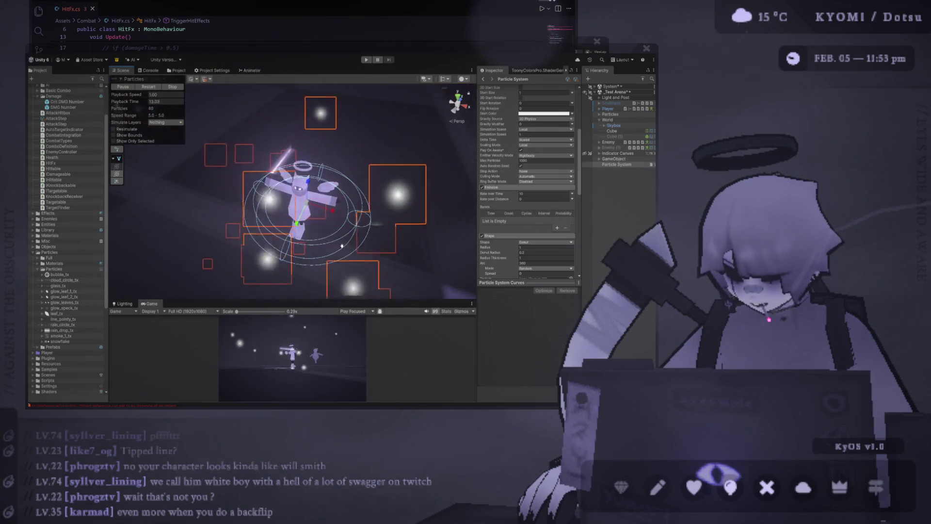
{"action": "scroll", "coordinate": [343, 247], "scroll_direction": "up", "scroll_amount": 2}
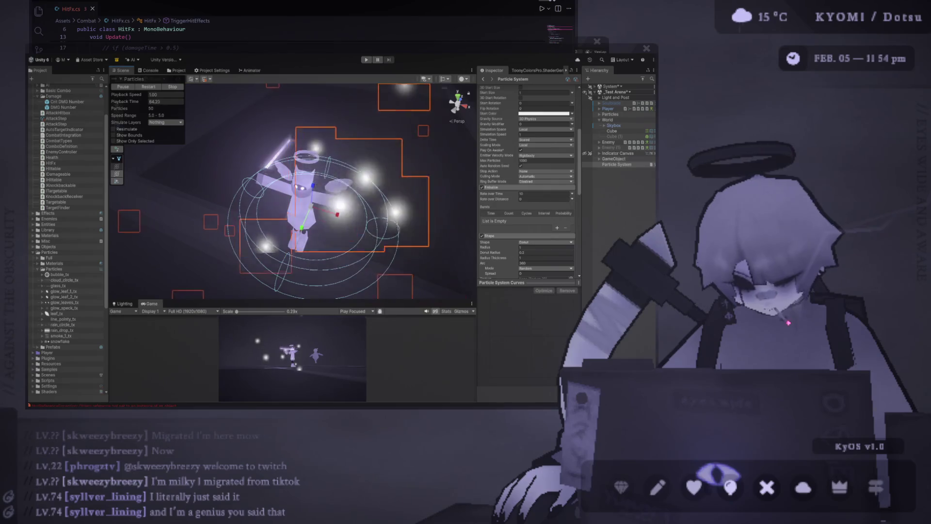
Widen the Inspector and change the particle emission shape from Donut to Circle
{"action": "left_click_drag", "start_coordinate": [477, 193], "coordinate": [445, 193]}
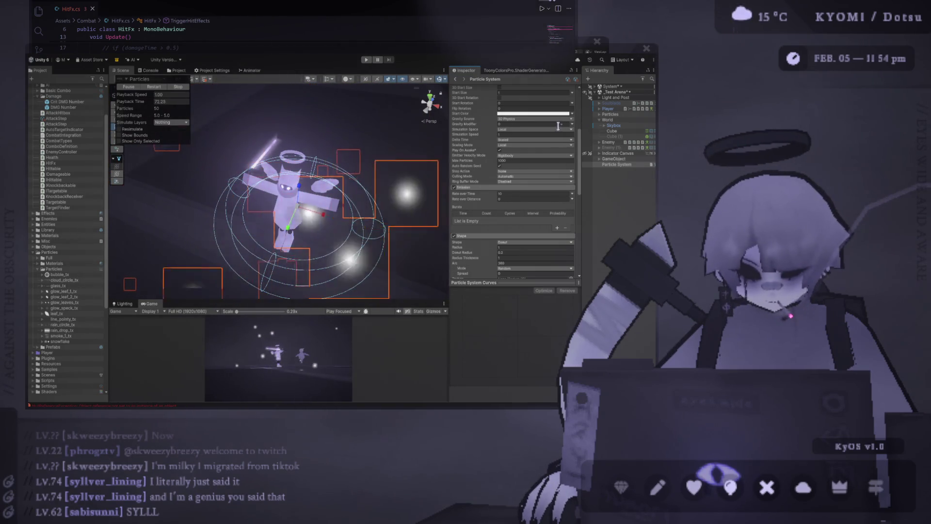
{"action": "scroll", "coordinate": [504, 232], "scroll_direction": "down", "scroll_amount": 2}
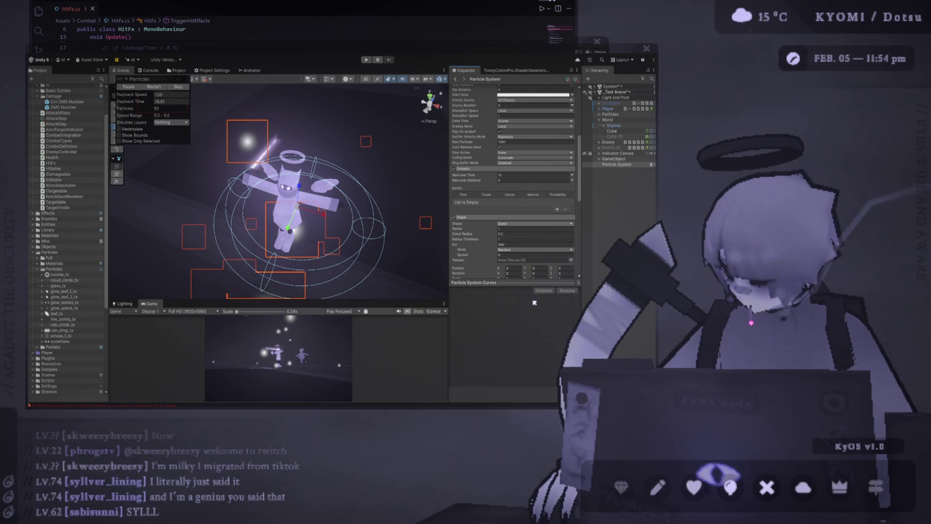
{"action": "key", "text": "ctrl+z"}
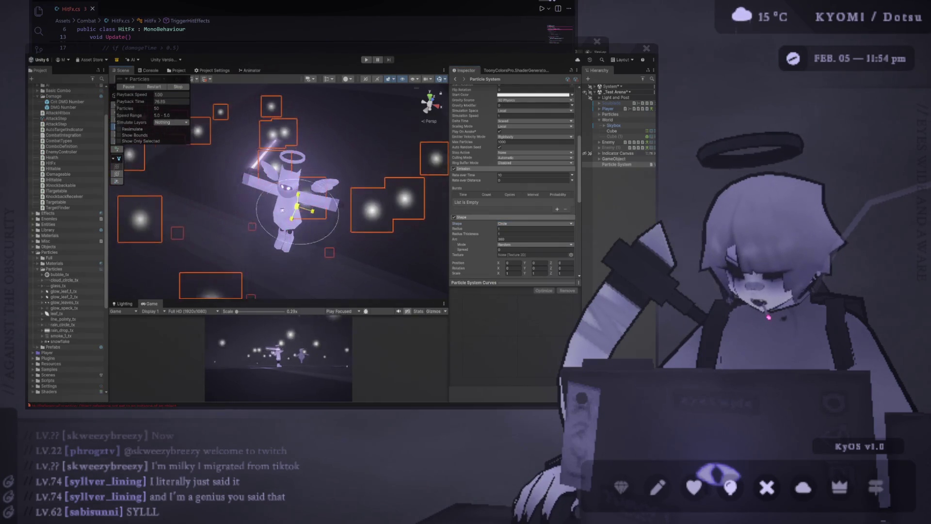
{"action": "scroll", "coordinate": [270, 210], "scroll_direction": "up", "scroll_amount": 5}
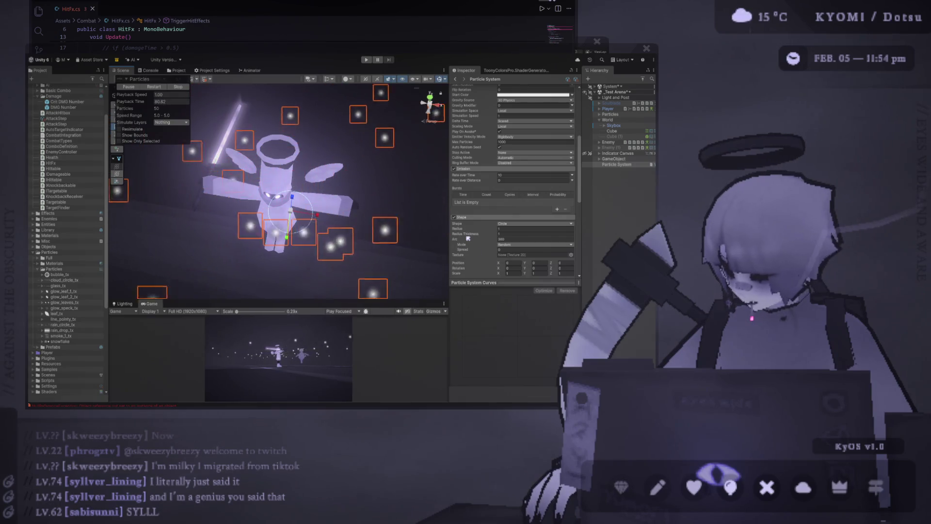
{"action": "scroll", "coordinate": [473, 242], "scroll_direction": "down", "scroll_amount": 10}
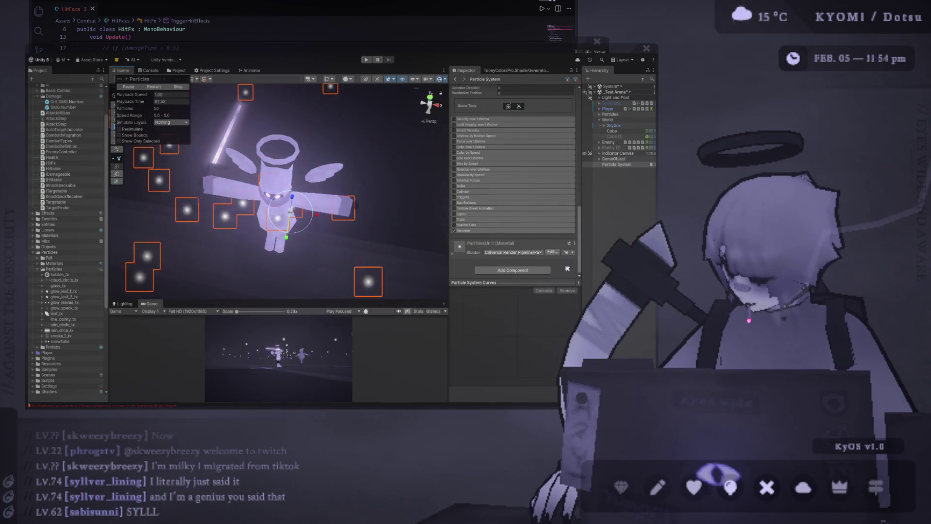
{"action": "scroll", "coordinate": [534, 219], "scroll_direction": "up", "scroll_amount": 10}
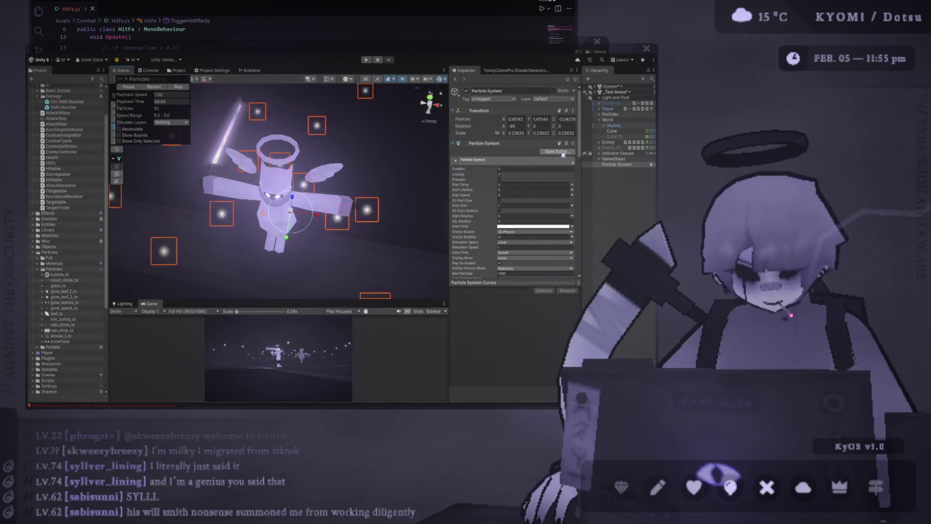
Turn on Show Bounds for the particle system, using the separate particle editor
{"action": "left_click", "coordinate": [558, 151]}
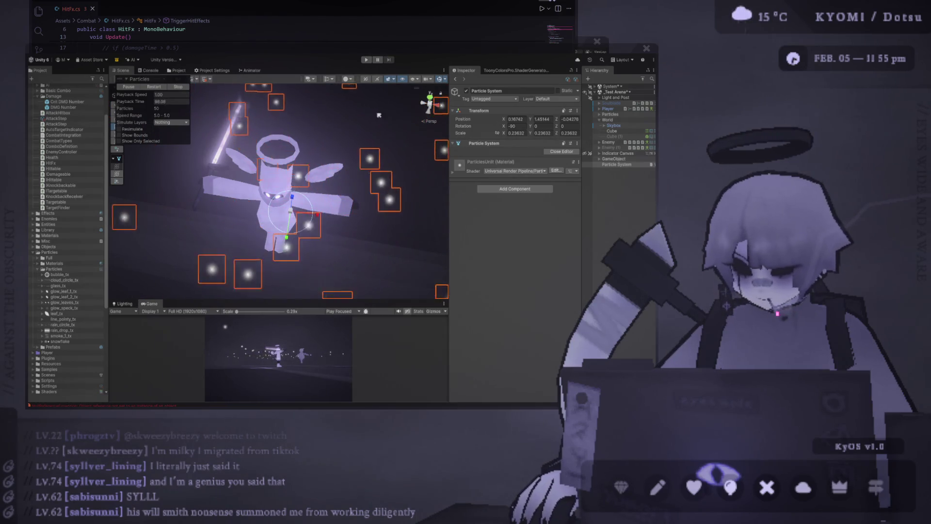
{"action": "left_click", "coordinate": [119, 135]}
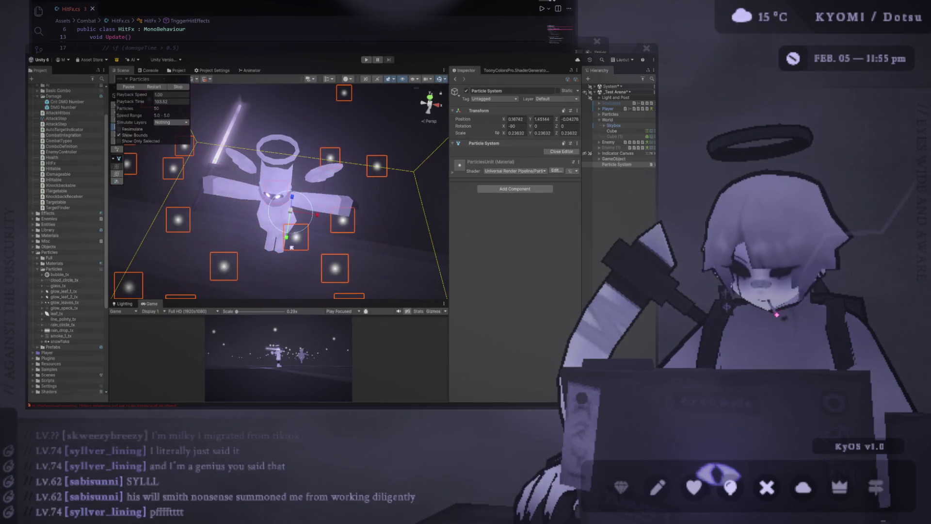
{"action": "left_click", "coordinate": [484, 152]}
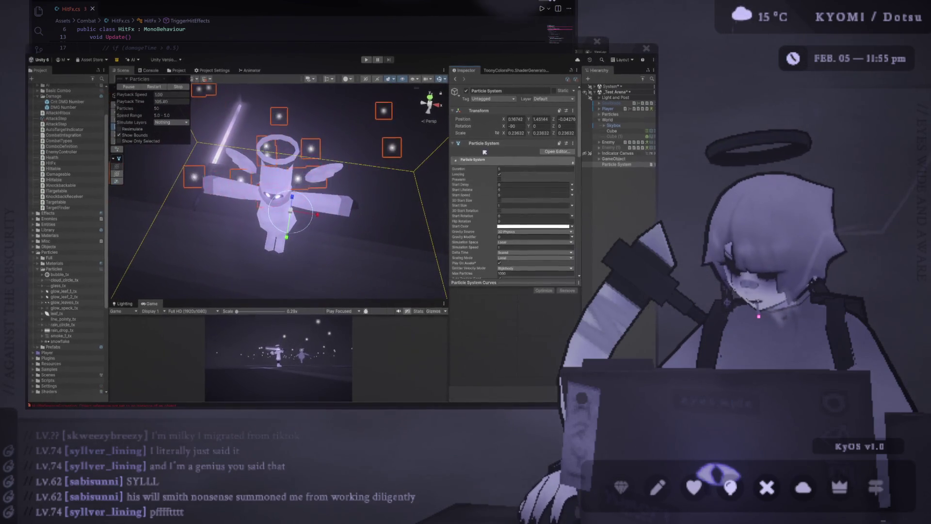
{"action": "left_click_drag", "start_coordinate": [448, 185], "coordinate": [428, 184]}
{"action": "scroll", "coordinate": [470, 215], "scroll_direction": "down", "scroll_amount": 1}
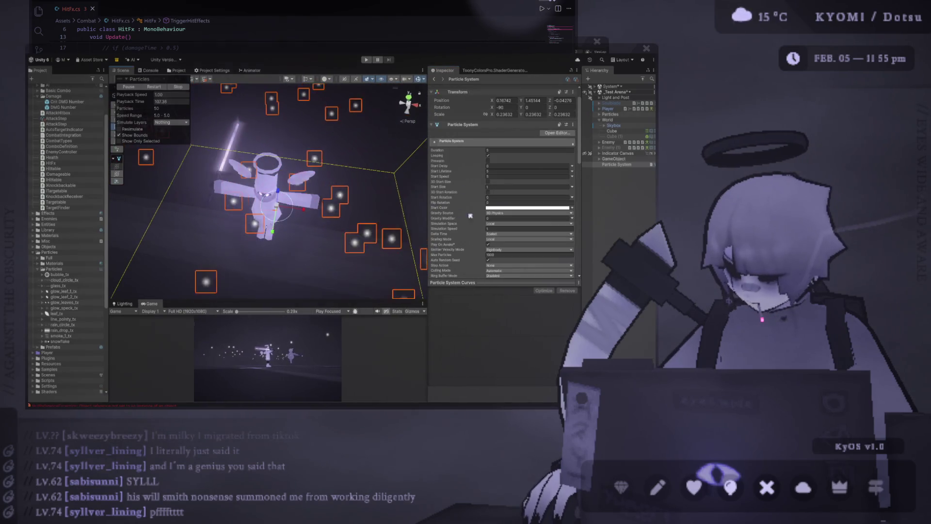
{"action": "scroll", "coordinate": [470, 216], "scroll_direction": "down", "scroll_amount": 1}
{"action": "left_click_drag", "start_coordinate": [386, 90], "coordinate": [370, 94]}
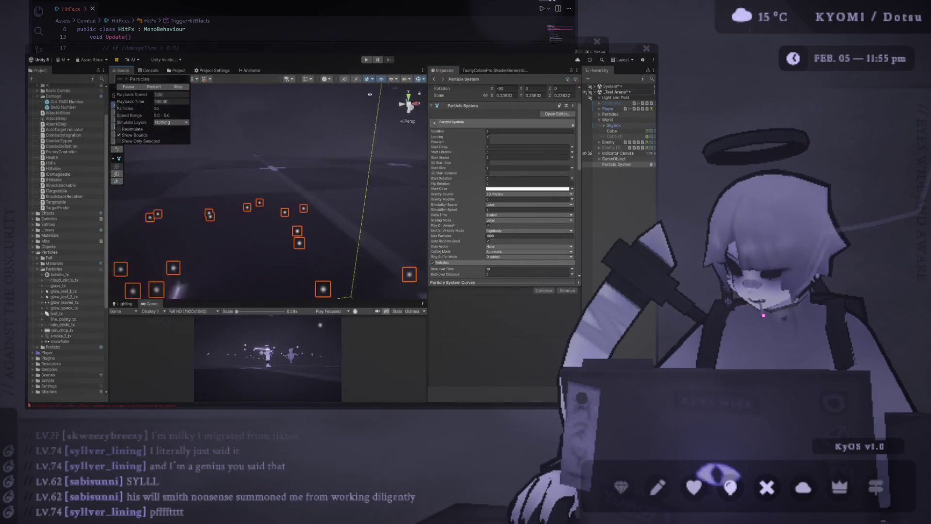
{"action": "key", "text": "f"}
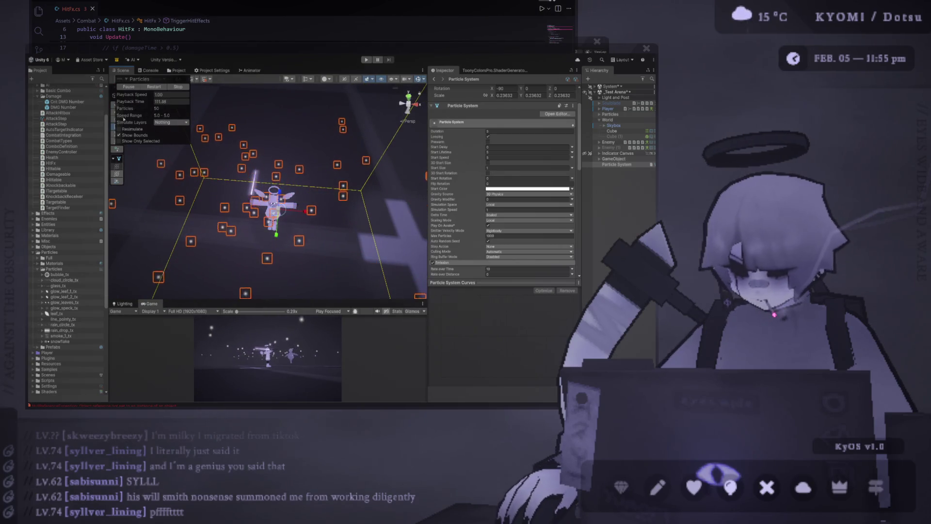
{"action": "left_click_drag", "start_coordinate": [148, 83], "coordinate": [224, 191]}
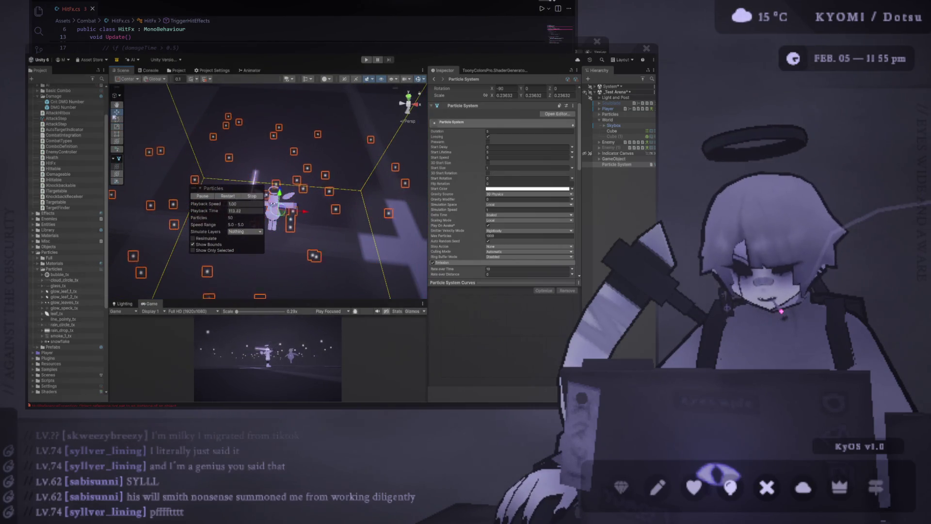
{"action": "left_click_drag", "start_coordinate": [354, 121], "coordinate": [309, 185]}
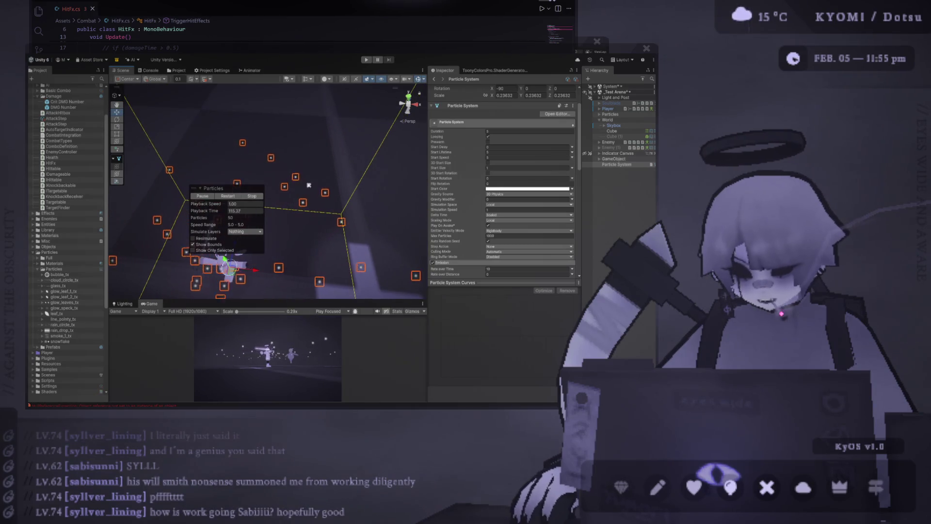
{"action": "left_click_drag", "start_coordinate": [215, 189], "coordinate": [376, 172]}
{"action": "scroll", "coordinate": [234, 247], "scroll_direction": "down", "scroll_amount": 3}
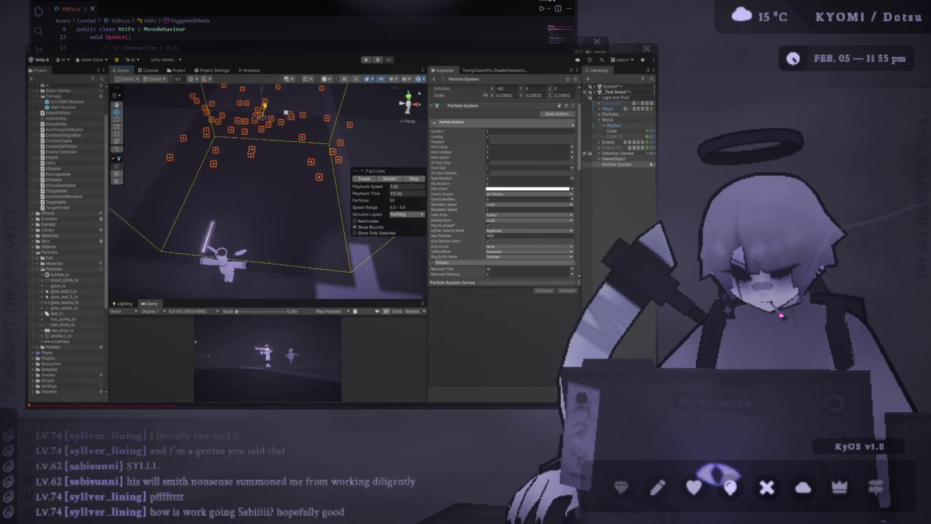
{"action": "left_click_drag", "start_coordinate": [234, 247], "coordinate": [251, 169]}
{"action": "scroll", "coordinate": [251, 170], "scroll_direction": "up", "scroll_amount": 5}
{"action": "scroll", "coordinate": [266, 162], "scroll_direction": "down", "scroll_amount": 5}
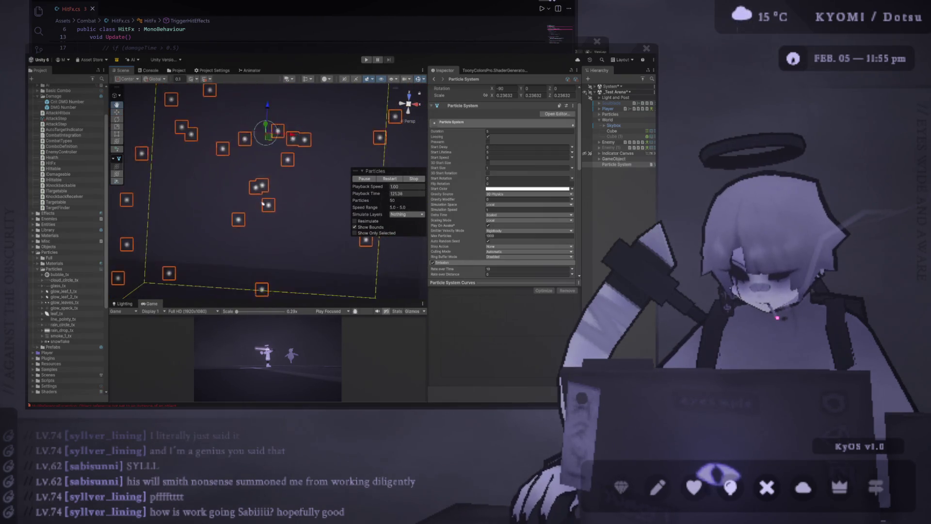
{"action": "mouse_move", "coordinate": [283, 108]}
{"action": "left_mouse_down"}
{"action": "mouse_move", "coordinate": [293, 174]}
{"action": "mouse_move", "coordinate": [278, 152]}
{"action": "left_mouse_up"}
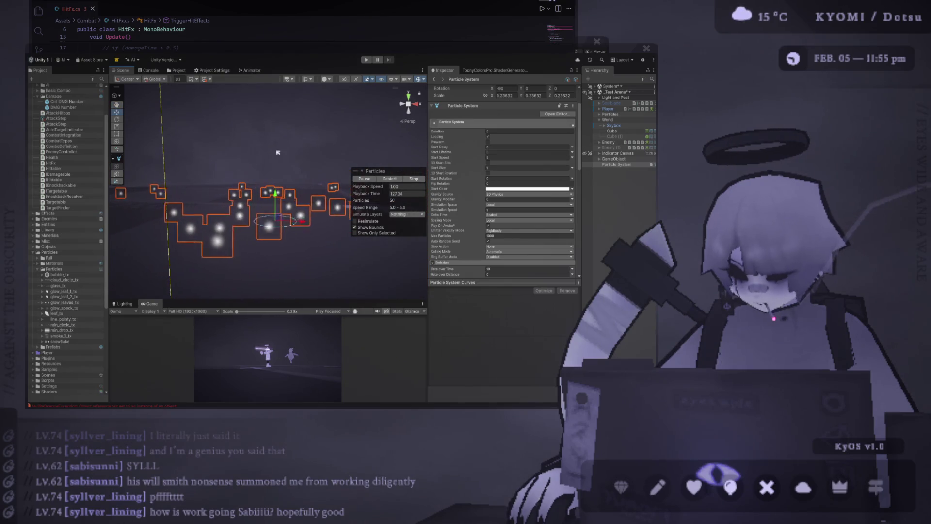
{"action": "scroll", "coordinate": [504, 146], "scroll_direction": "up", "scroll_amount": 2}
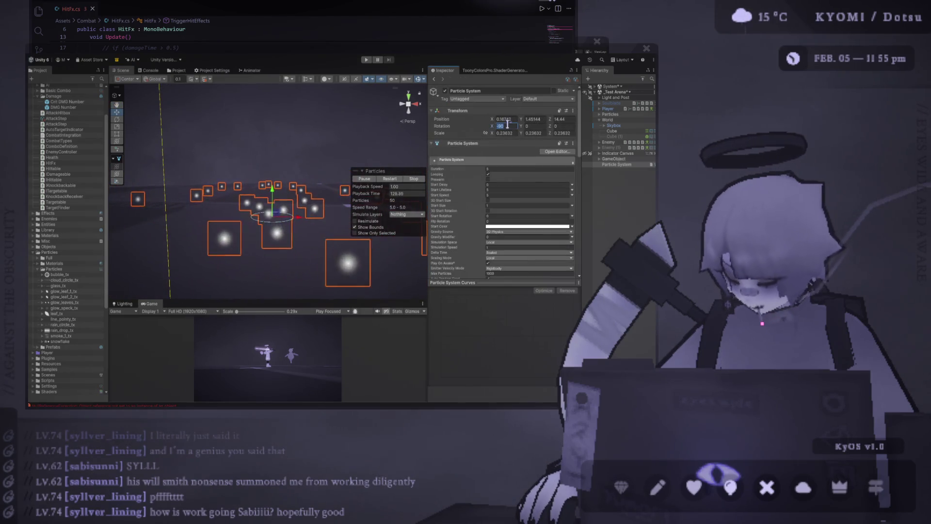
Negate the emitter's X rotation and set emission Rate over Time to 1
{"action": "left_click", "coordinate": [507, 126]}
{"action": "type", "text": "-"}
{"action": "scroll", "coordinate": [466, 160], "scroll_direction": "down", "scroll_amount": 3}
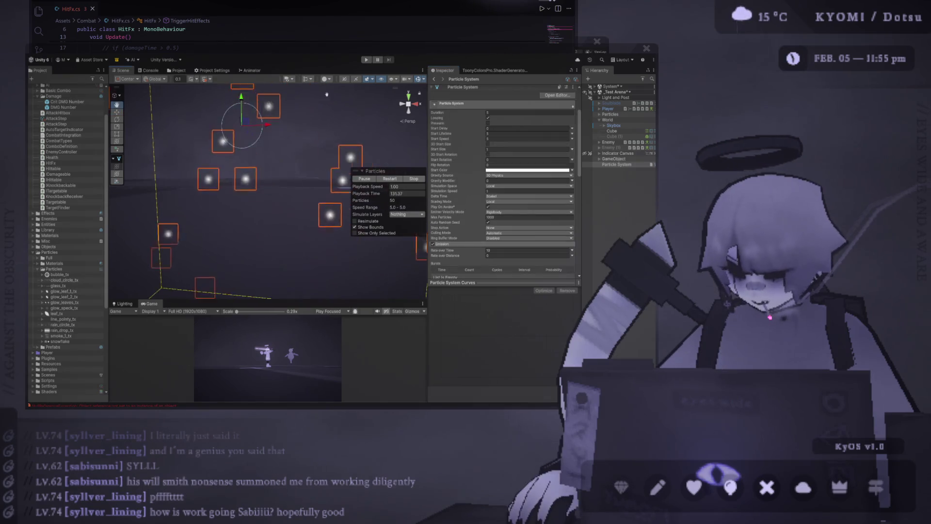
{"action": "scroll", "coordinate": [488, 157], "scroll_direction": "down", "scroll_amount": 4}
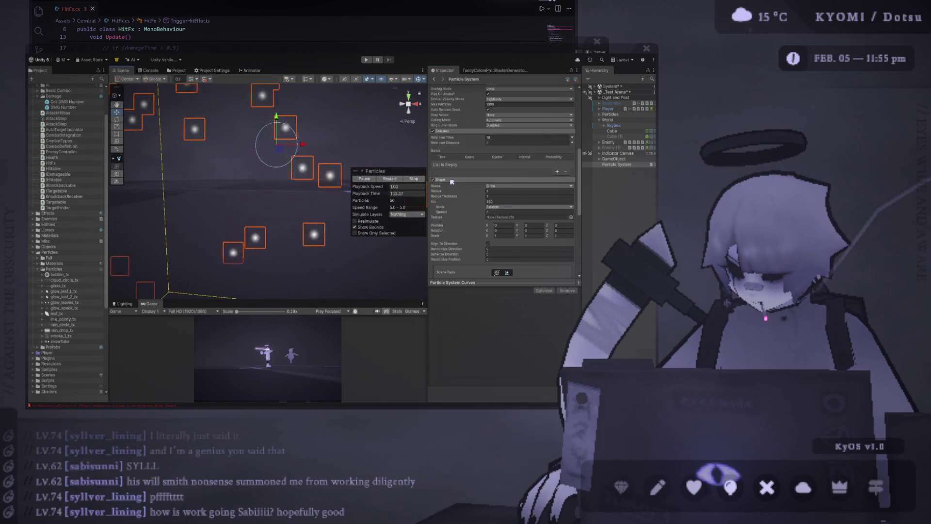
{"action": "double_click", "coordinate": [490, 137]}
{"action": "type", "text": "1"}
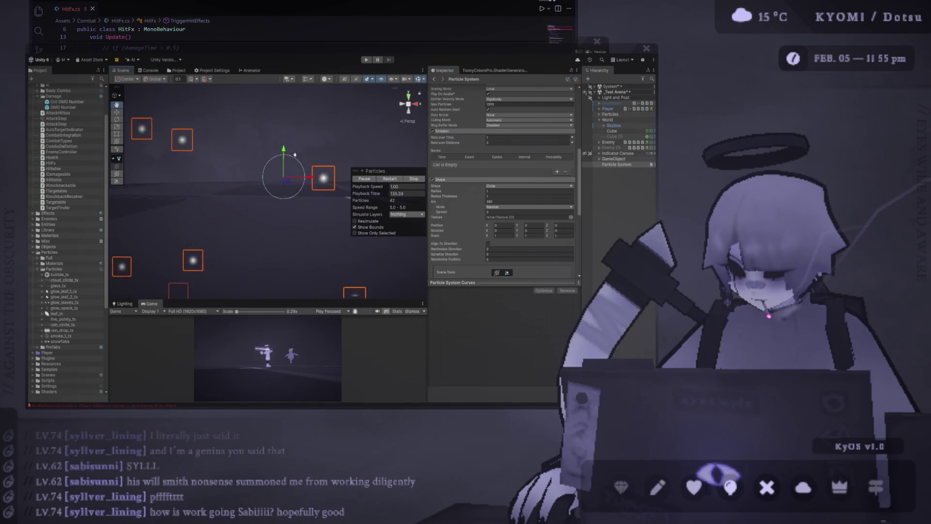
Set the particles' Start Lifetime to 2 and Start Speed to 0
{"action": "scroll", "coordinate": [498, 165], "scroll_direction": "up", "scroll_amount": 5}
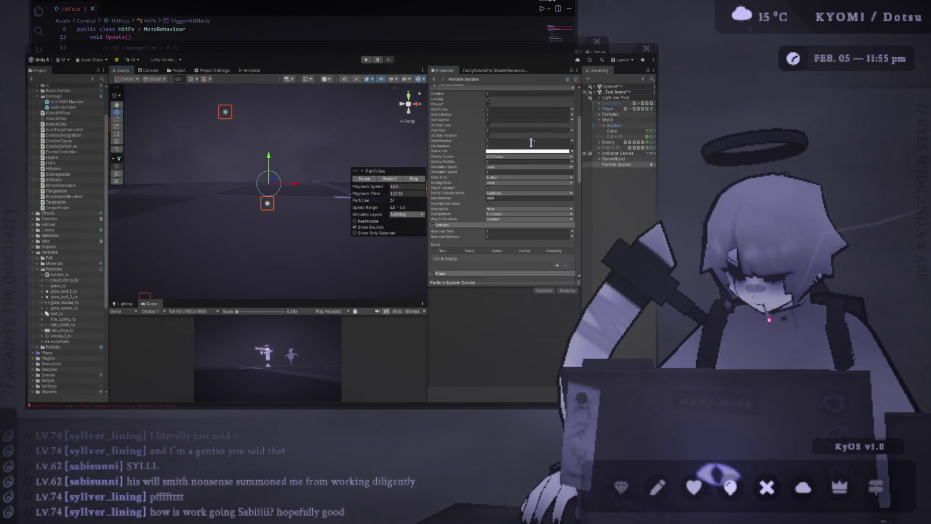
{"action": "double_click", "coordinate": [498, 158]}
{"action": "double_click", "coordinate": [498, 152]}
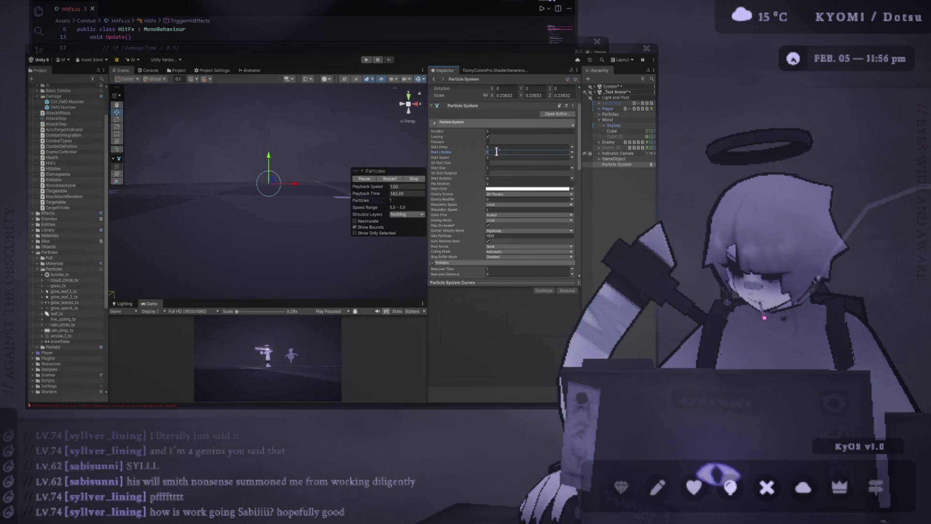
{"action": "type", "text": "2"}
{"action": "key", "text": "Tab"}
{"action": "type", "text": "0"}
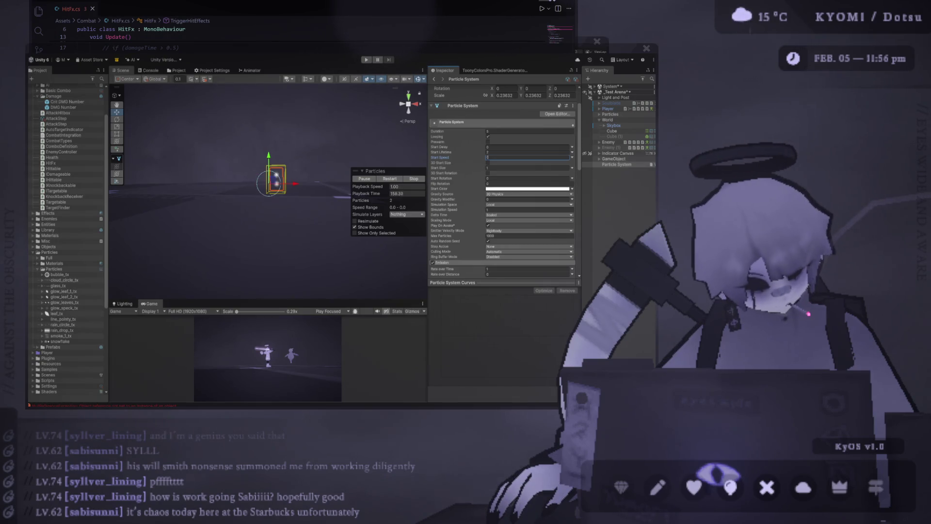
{"action": "key", "text": "Return"}
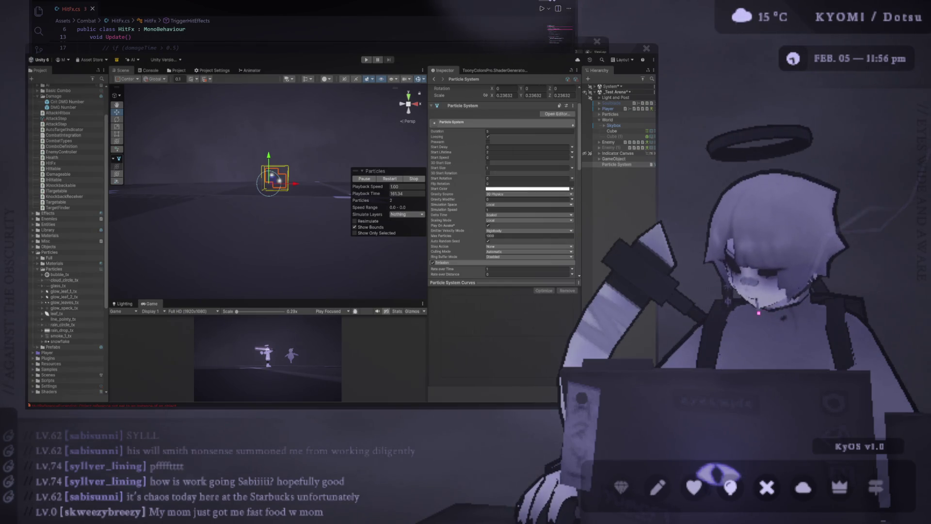
Finish the Start Speed edit and scroll down to enable Texture Sheet Animation
{"action": "left_click", "coordinate": [287, 61]}
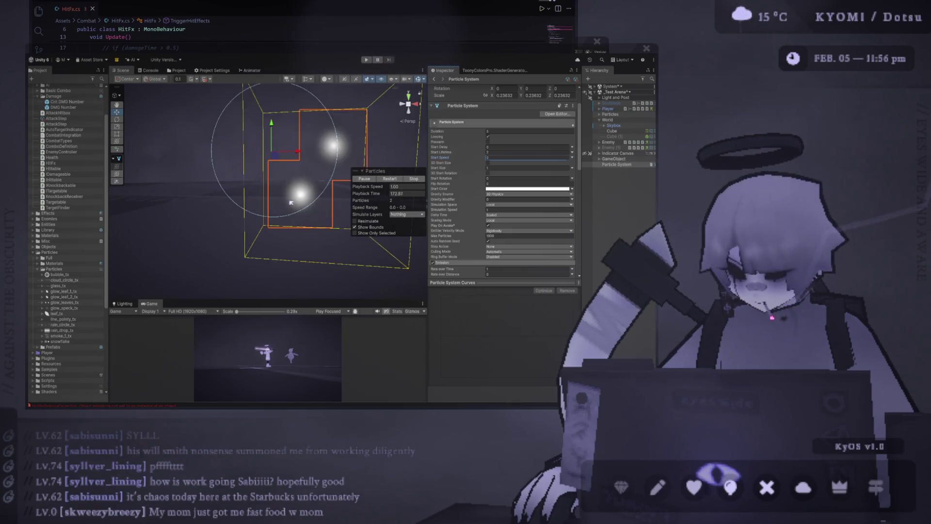
{"action": "left_click", "coordinate": [283, 208]}
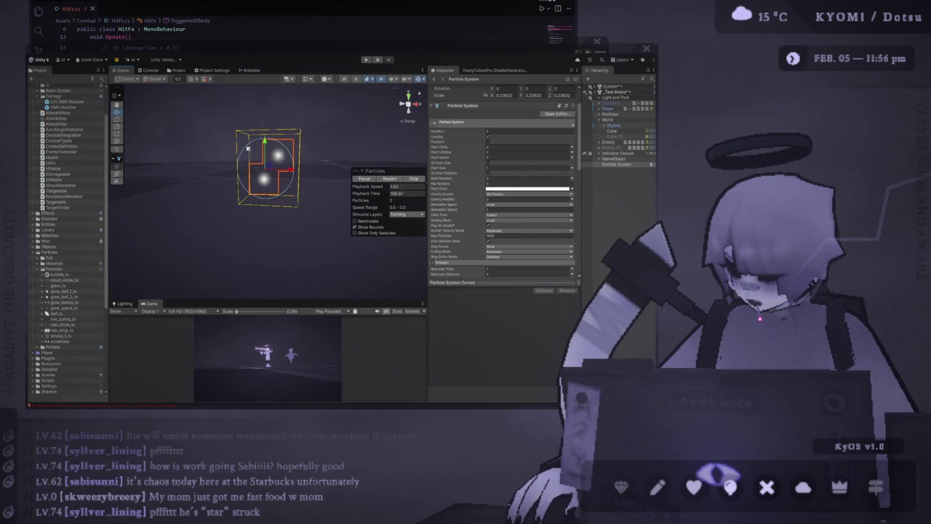
{"action": "scroll", "coordinate": [450, 215], "scroll_direction": "down", "scroll_amount": 10}
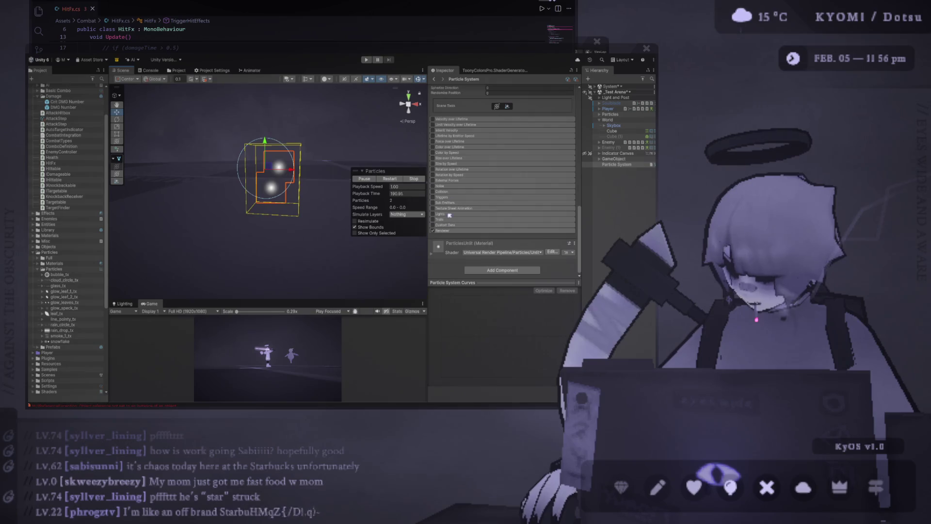
{"action": "left_click", "coordinate": [433, 208]}
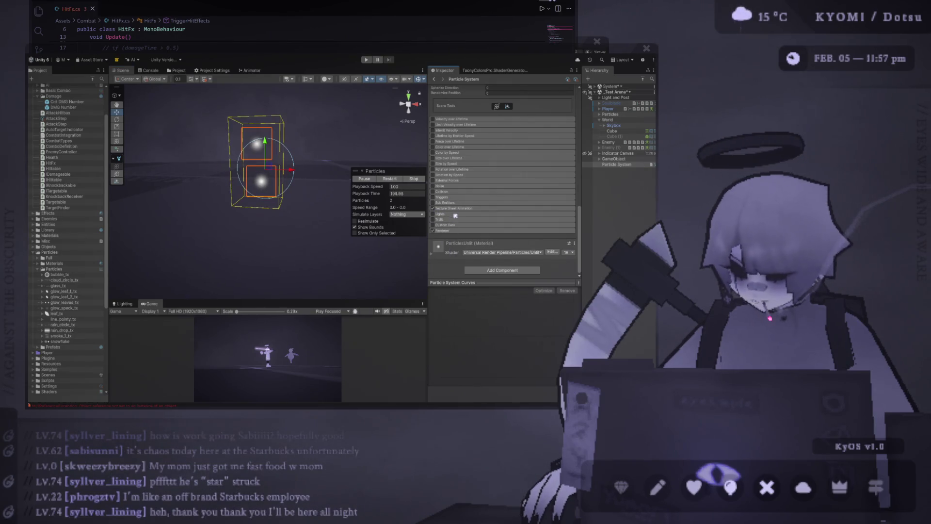
Set Texture Sheet Animation to Sprites mode using line_pointy_tx, and hide the bounds box
{"action": "left_click", "coordinate": [460, 209]}
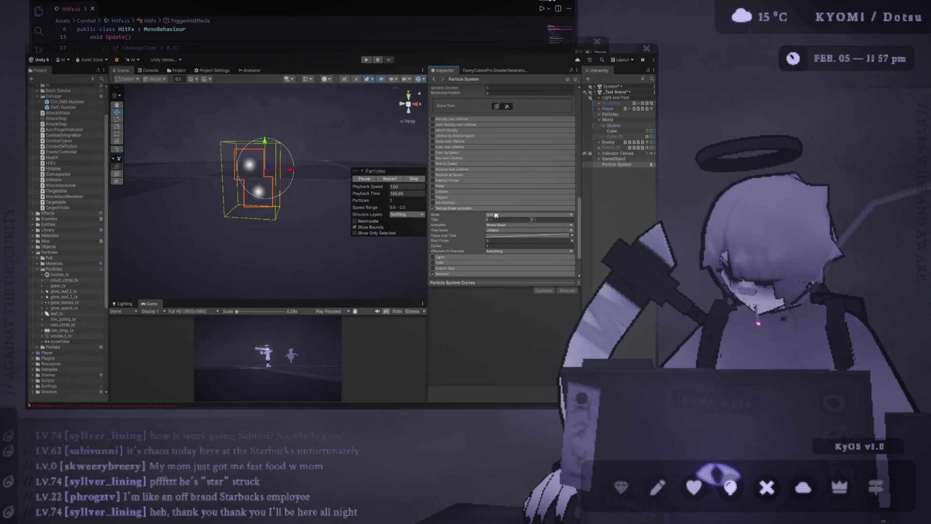
{"action": "left_click", "coordinate": [509, 228]}
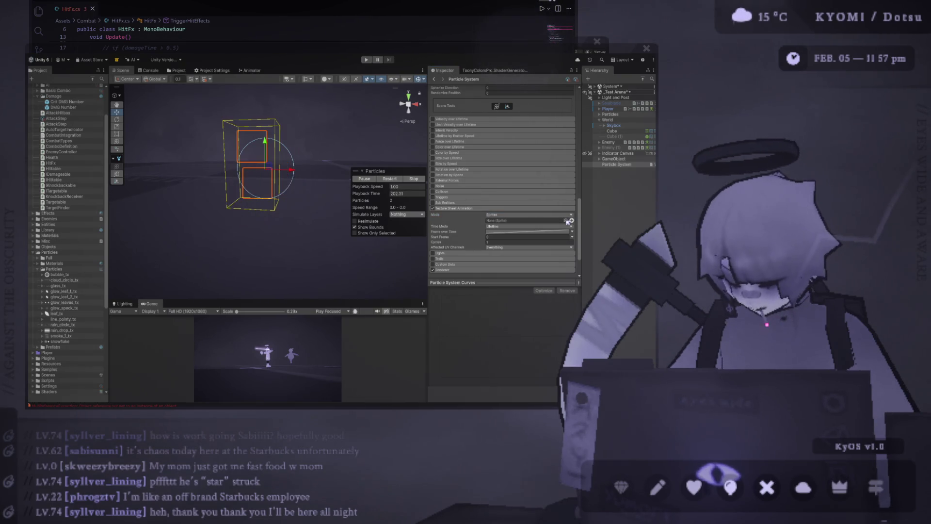
{"action": "left_click_drag", "start_coordinate": [590, 247], "coordinate": [526, 220]}
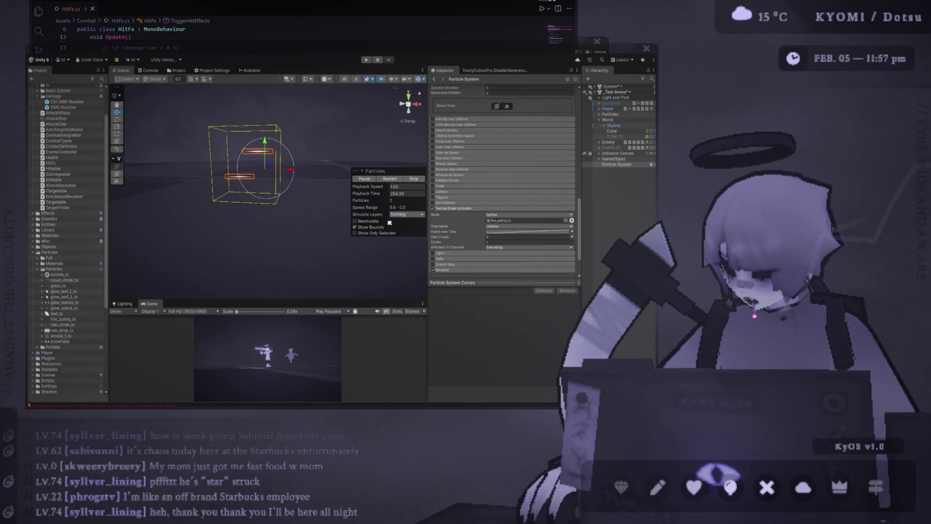
{"action": "mouse_move", "coordinate": [274, 150]}
{"action": "left_mouse_down"}
{"action": "mouse_move", "coordinate": [272, 175]}
{"action": "mouse_move", "coordinate": [323, 179]}
{"action": "mouse_move", "coordinate": [213, 180]}
{"action": "left_mouse_up"}
{"action": "left_click", "coordinate": [355, 227]}
Restart the particle playback and raise emission Rate over Time to 4
{"action": "scroll", "coordinate": [507, 172], "scroll_direction": "up", "scroll_amount": 10}
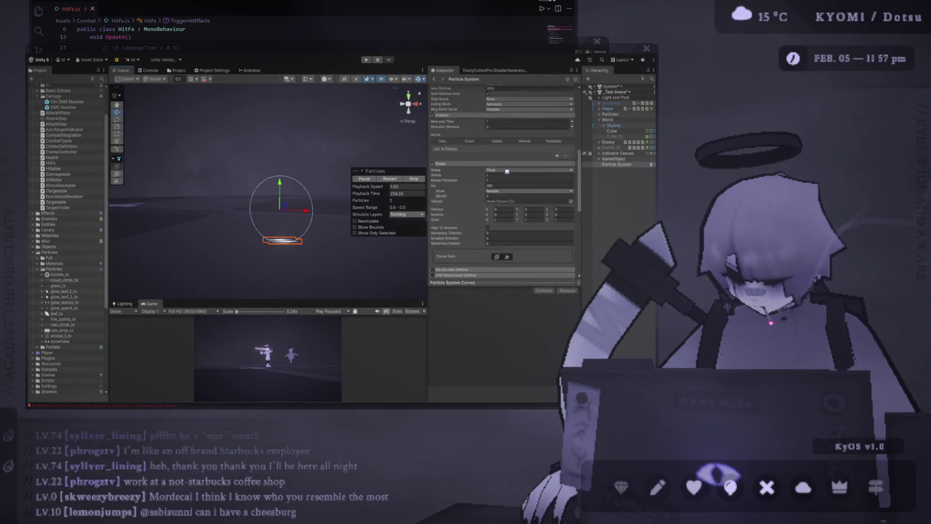
{"action": "scroll", "coordinate": [509, 179], "scroll_direction": "down", "scroll_amount": 3}
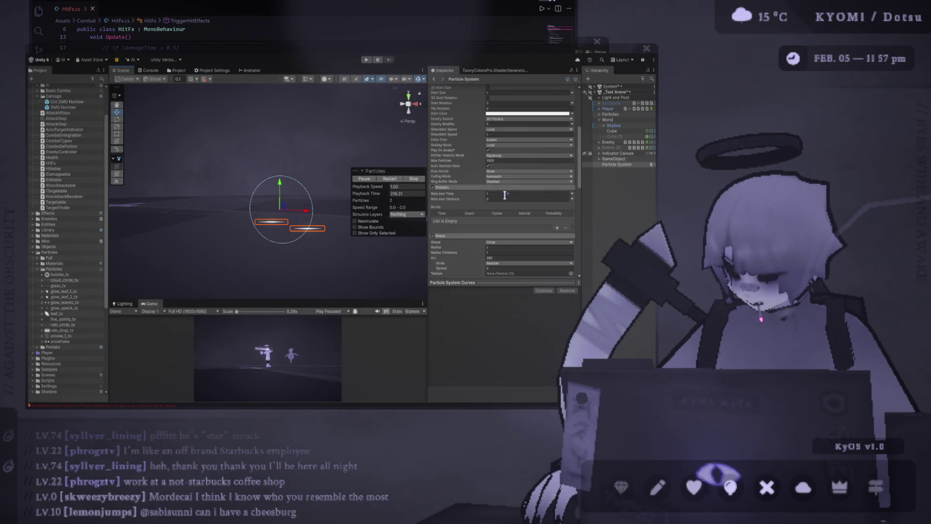
{"action": "left_click", "coordinate": [383, 179]}
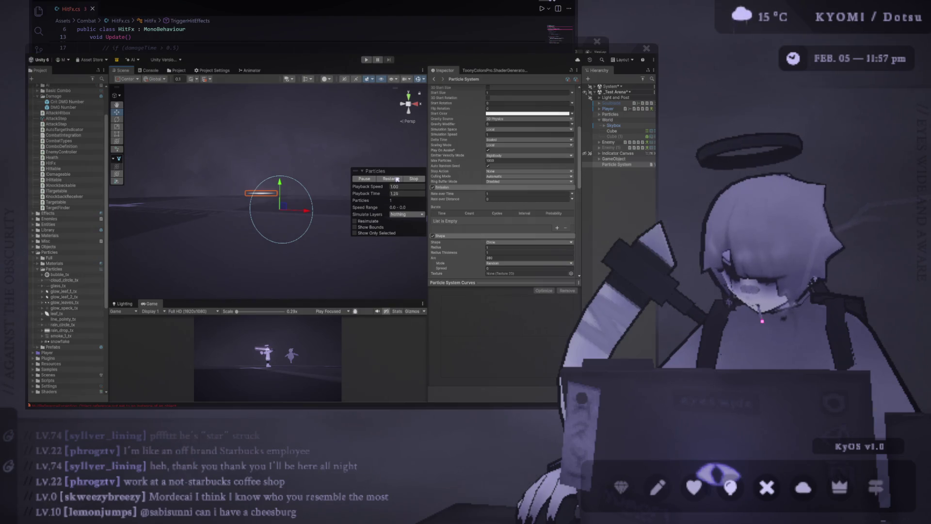
{"action": "scroll", "coordinate": [510, 191], "scroll_direction": "up", "scroll_amount": 4}
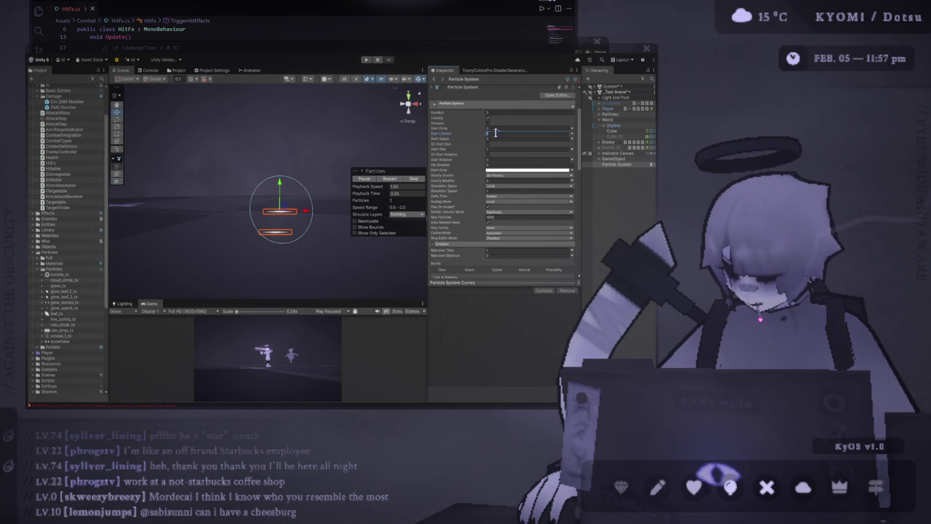
{"action": "left_click", "coordinate": [390, 180]}
{"action": "scroll", "coordinate": [495, 218], "scroll_direction": "down", "scroll_amount": 1}
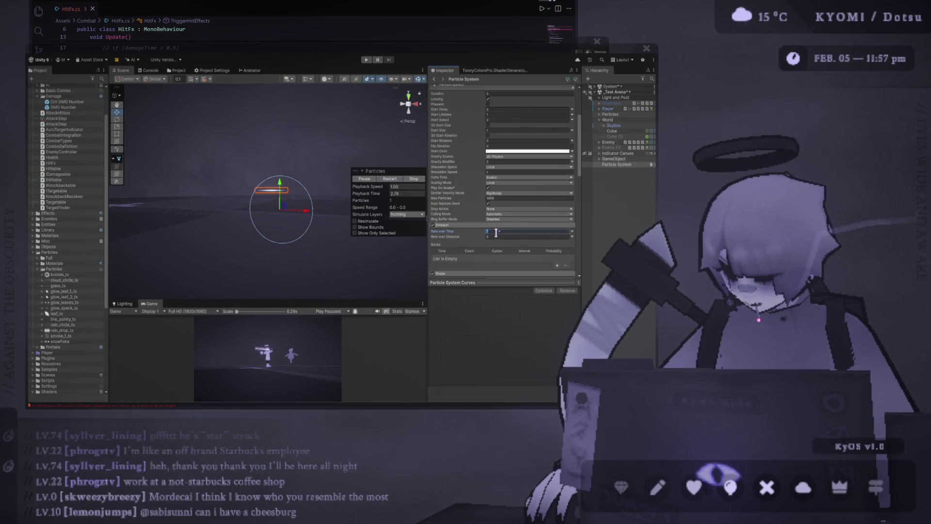
{"action": "key", "text": "Return"}
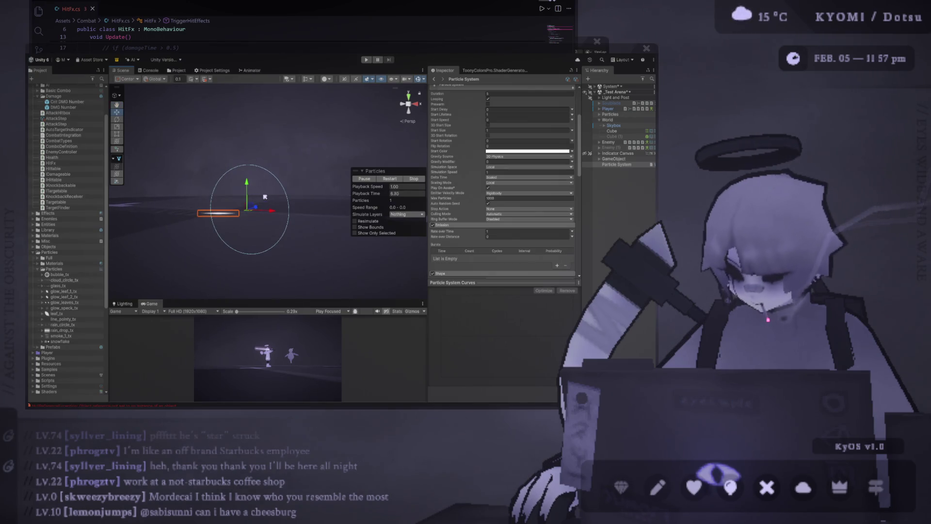
{"action": "left_click", "coordinate": [509, 231]}
{"action": "type", "text": "4"}
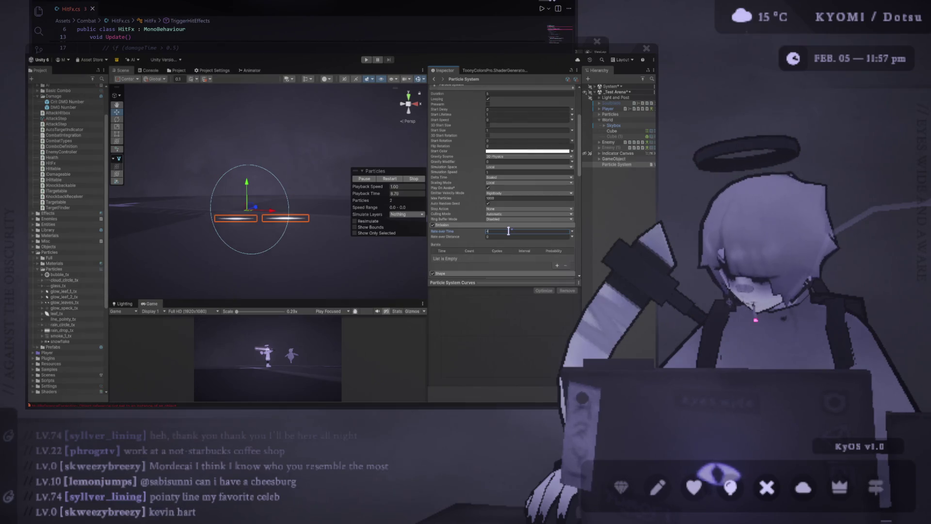
Set Start Lifetime to 0.3 and lower Rate over Time to 2
{"action": "scroll", "coordinate": [500, 209], "scroll_direction": "up", "scroll_amount": 4}
{"action": "left_click", "coordinate": [494, 188]}
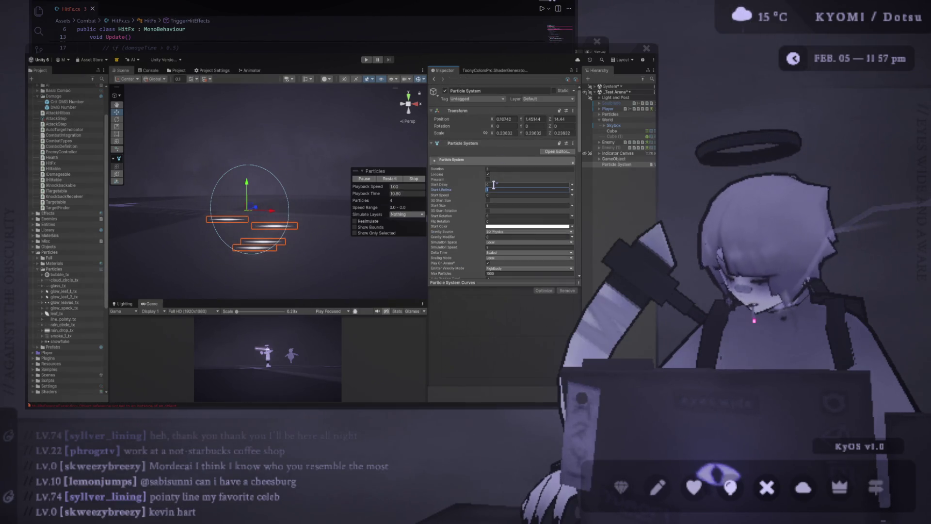
{"action": "type", "text": "0.3"}
{"action": "scroll", "coordinate": [498, 208], "scroll_direction": "down", "scroll_amount": 3}
{"action": "left_click", "coordinate": [501, 231]}
{"action": "type", "text": "2"}
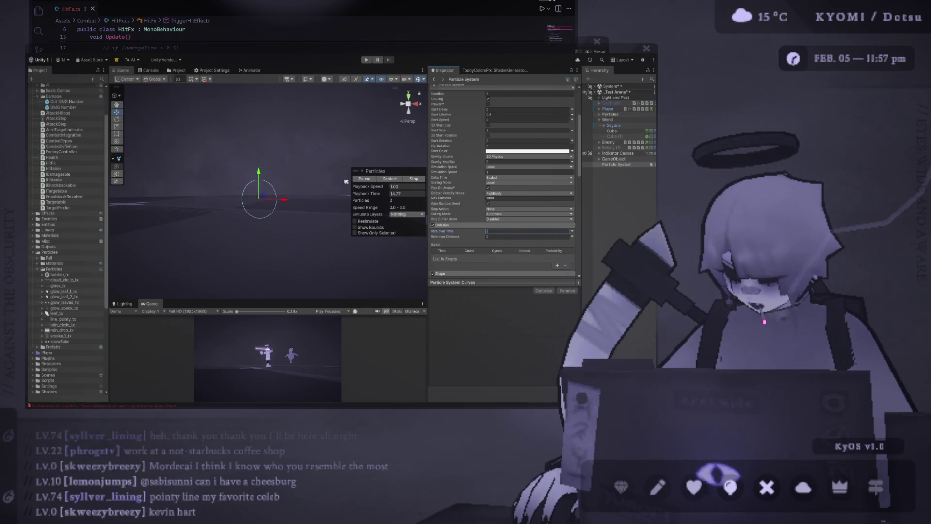
{"action": "scroll", "coordinate": [510, 212], "scroll_direction": "up", "scroll_amount": 3}
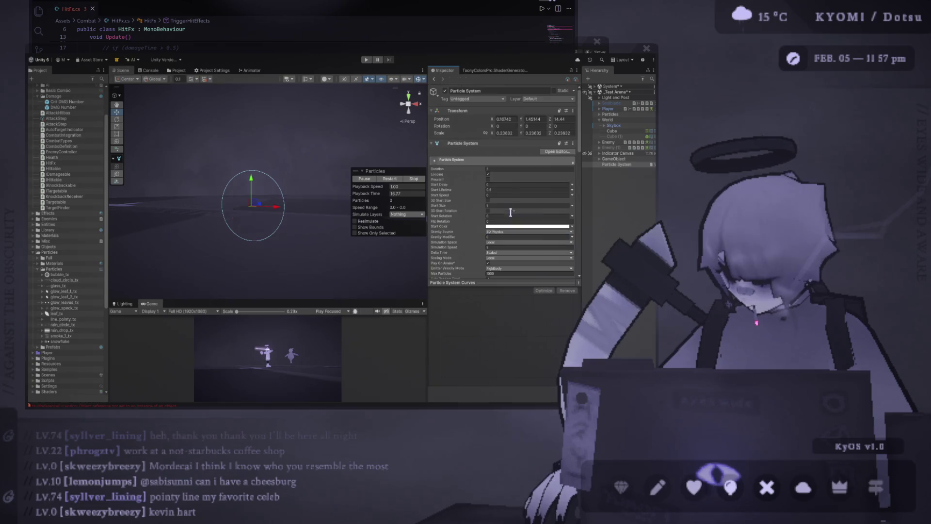
{"action": "left_click", "coordinate": [503, 190]}
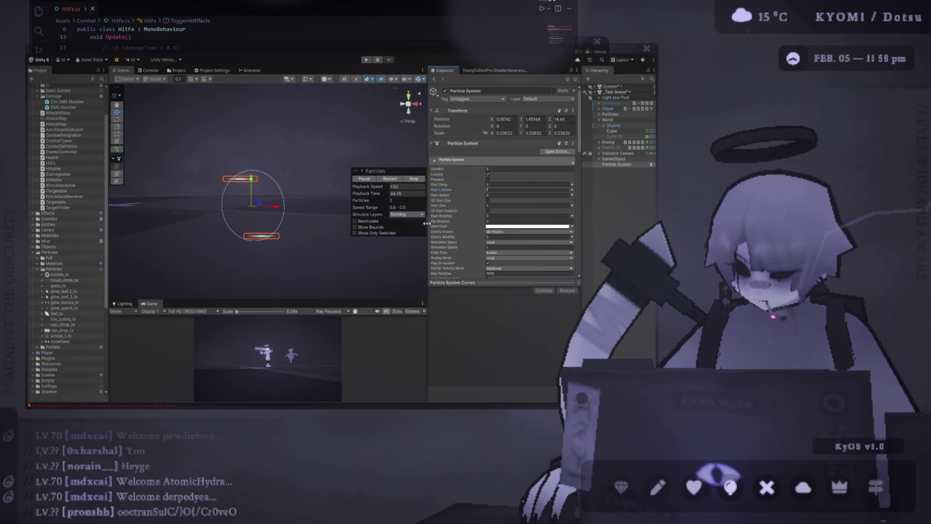
Enlarge the Game view, enter Play mode to test sword hits, and reposition the editor window
{"action": "left_click_drag", "start_coordinate": [429, 228], "coordinate": [530, 228]}
{"action": "left_click_drag", "start_coordinate": [427, 301], "coordinate": [423, 117]}
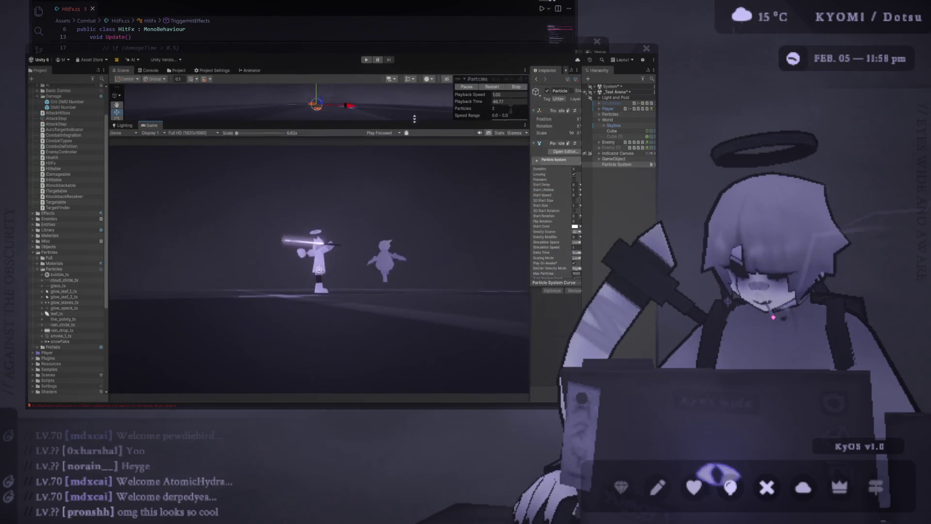
{"action": "left_click", "coordinate": [367, 60]}
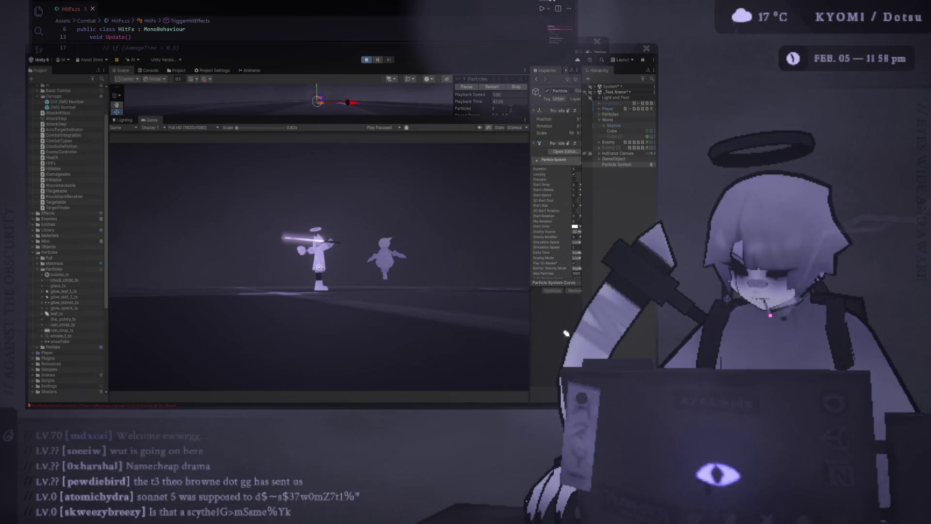
{"action": "mouse_move", "coordinate": [415, 45]}
{"action": "left_mouse_down"}
{"action": "mouse_move", "coordinate": [420, 66]}
{"action": "mouse_move", "coordinate": [572, 139]}
{"action": "mouse_move", "coordinate": [478, 191]}
{"action": "mouse_move", "coordinate": [491, 37]}
{"action": "mouse_move", "coordinate": [445, 20]}
{"action": "left_mouse_up"}
{"action": "mouse_move", "coordinate": [451, 2]}
{"action": "left_mouse_down"}
{"action": "mouse_move", "coordinate": [456, 15]}
{"action": "mouse_move", "coordinate": [408, 66]}
{"action": "left_mouse_up"}
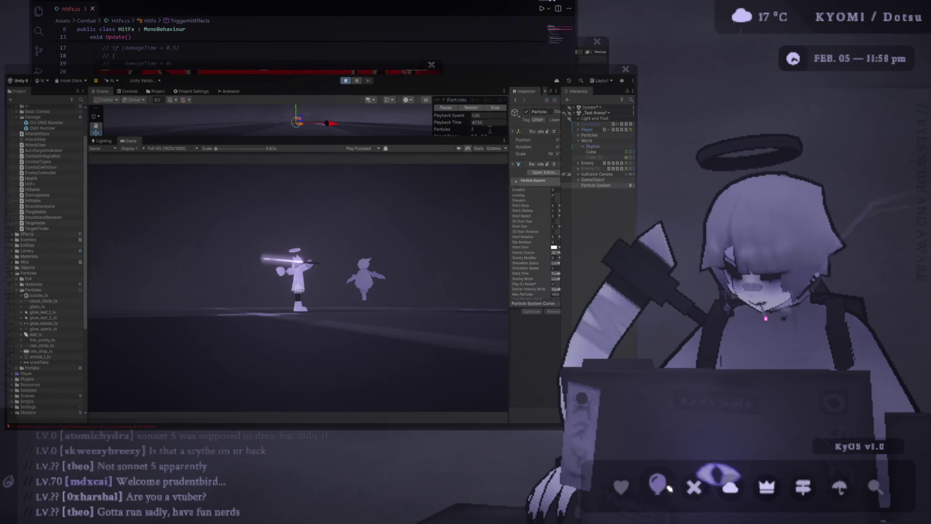
Open the KyOS drawing canvas, scribble freehand over the game view, then clear it
{"action": "left_click", "coordinate": [670, 488]}
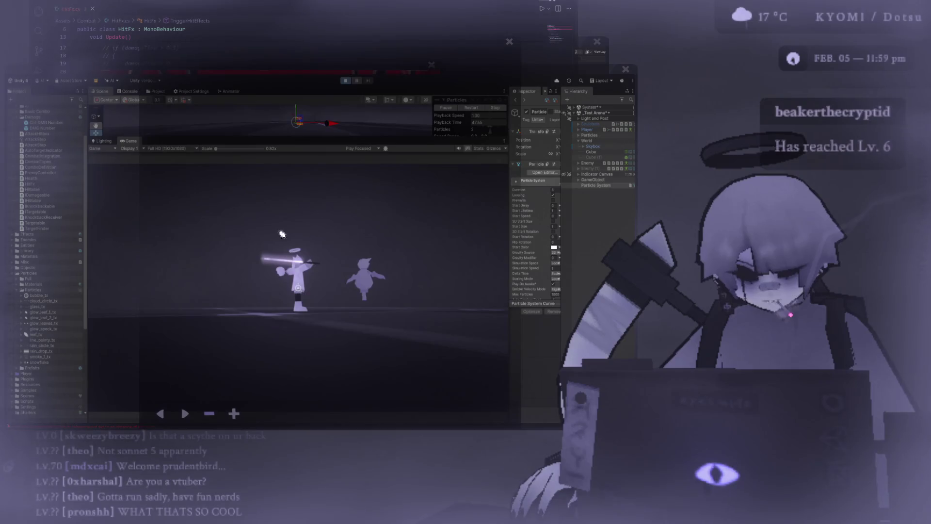
{"action": "mouse_move", "coordinate": [282, 234]}
{"action": "left_mouse_down"}
{"action": "mouse_move", "coordinate": [296, 228]}
{"action": "mouse_move", "coordinate": [437, 301]}
{"action": "mouse_move", "coordinate": [422, 187]}
{"action": "left_mouse_up"}
{"action": "mouse_move", "coordinate": [485, 130]}
{"action": "left_mouse_down"}
{"action": "mouse_move", "coordinate": [450, 181]}
{"action": "mouse_move", "coordinate": [507, 200]}
{"action": "left_mouse_up"}
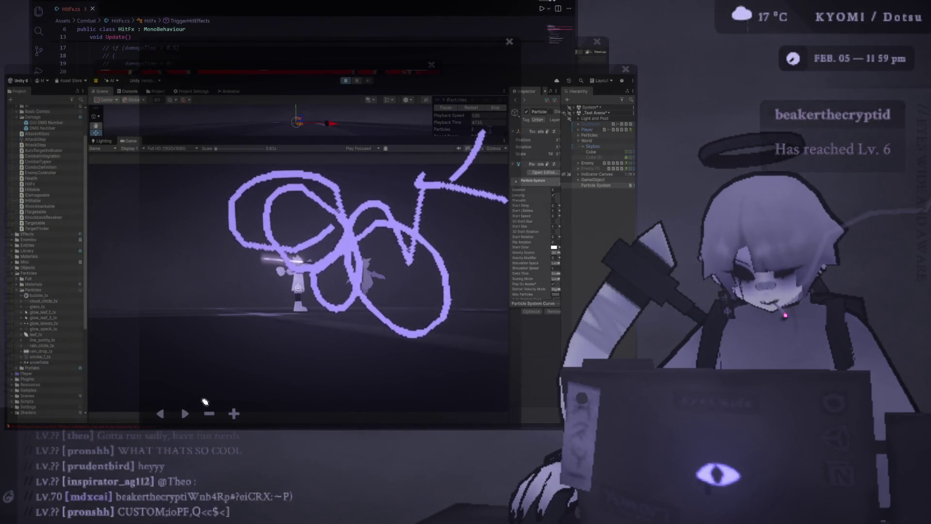
{"action": "left_click", "coordinate": [209, 413]}
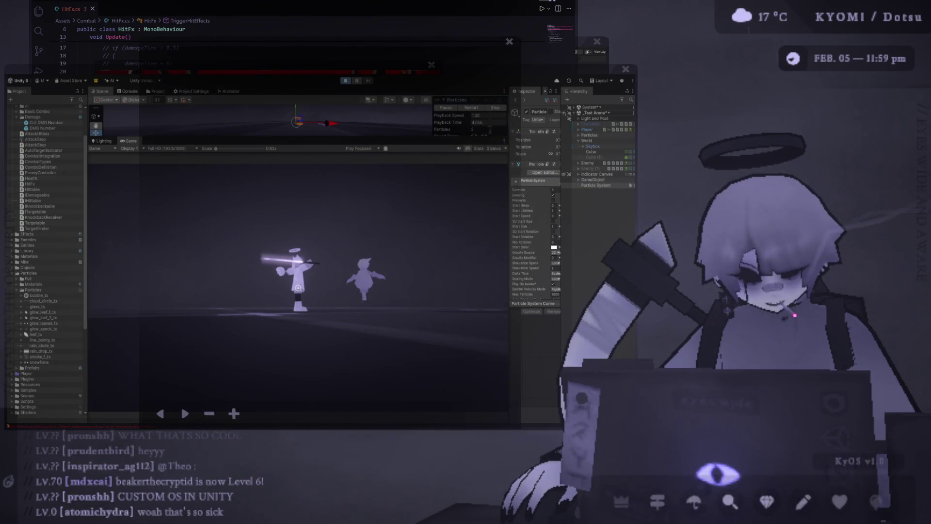
Doodle loops around the enemy, draw a purple smiley on a blank page, then close the canvas
{"action": "mouse_move", "coordinate": [297, 211]}
{"action": "left_mouse_down"}
{"action": "mouse_move", "coordinate": [305, 291]}
{"action": "mouse_move", "coordinate": [374, 191]}
{"action": "mouse_move", "coordinate": [504, 335]}
{"action": "mouse_move", "coordinate": [305, 163]}
{"action": "mouse_move", "coordinate": [311, 155]}
{"action": "left_mouse_up"}
{"action": "left_click_drag", "start_coordinate": [245, 227], "coordinate": [240, 298]}
{"action": "left_click_drag", "start_coordinate": [308, 304], "coordinate": [364, 318]}
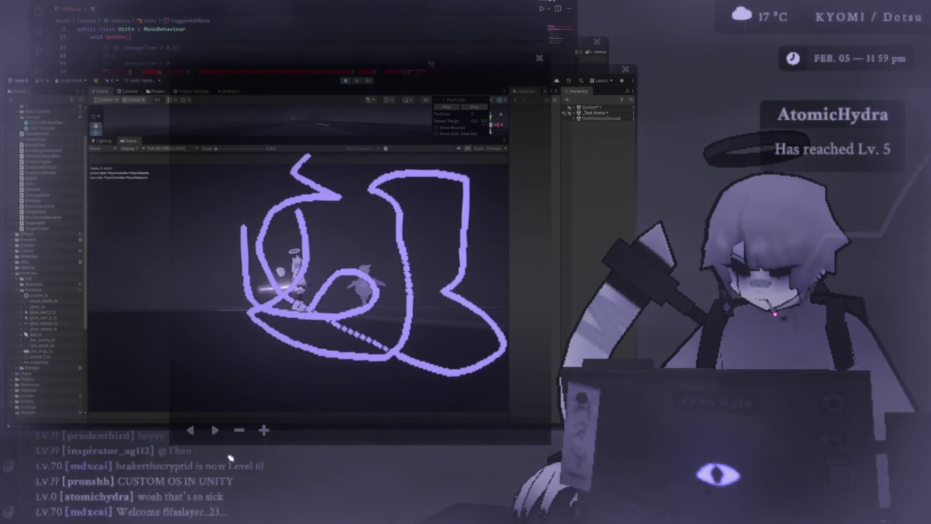
{"action": "left_click", "coordinate": [264, 430]}
{"action": "left_click_drag", "start_coordinate": [272, 237], "coordinate": [411, 240]}
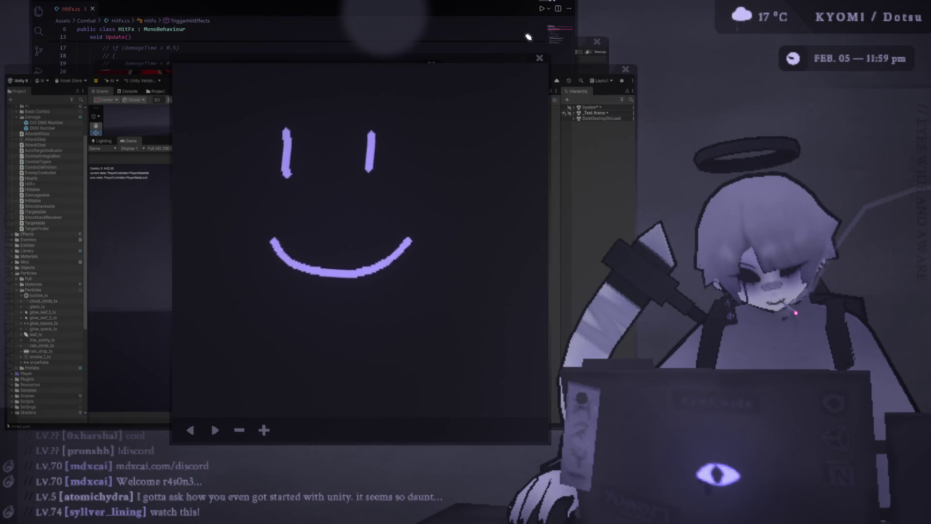
{"action": "left_click", "coordinate": [537, 59]}
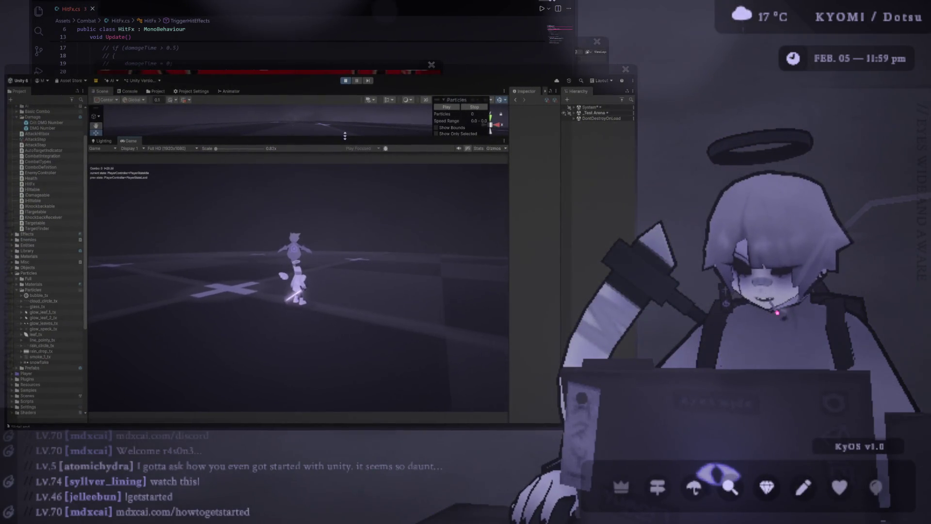
Shrink the Scene view and widen the Game view while the prototype keeps running
{"action": "left_click_drag", "start_coordinate": [350, 138], "coordinate": [351, 109]}
{"action": "left_click_drag", "start_coordinate": [509, 167], "coordinate": [585, 164]}
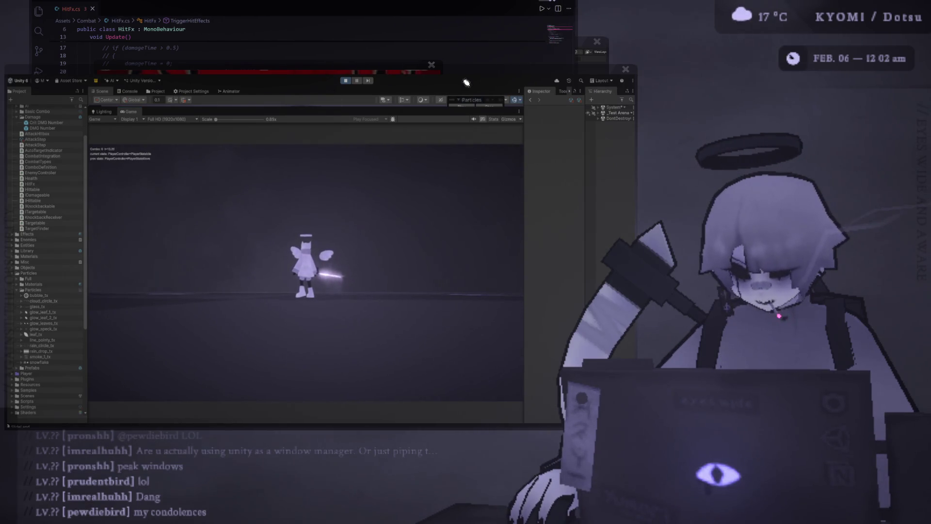
Reposition the Unity editor window on screen
{"action": "mouse_move", "coordinate": [484, 89]}
{"action": "left_mouse_down"}
{"action": "mouse_move", "coordinate": [537, 52]}
{"action": "mouse_move", "coordinate": [520, 31]}
{"action": "left_mouse_up"}
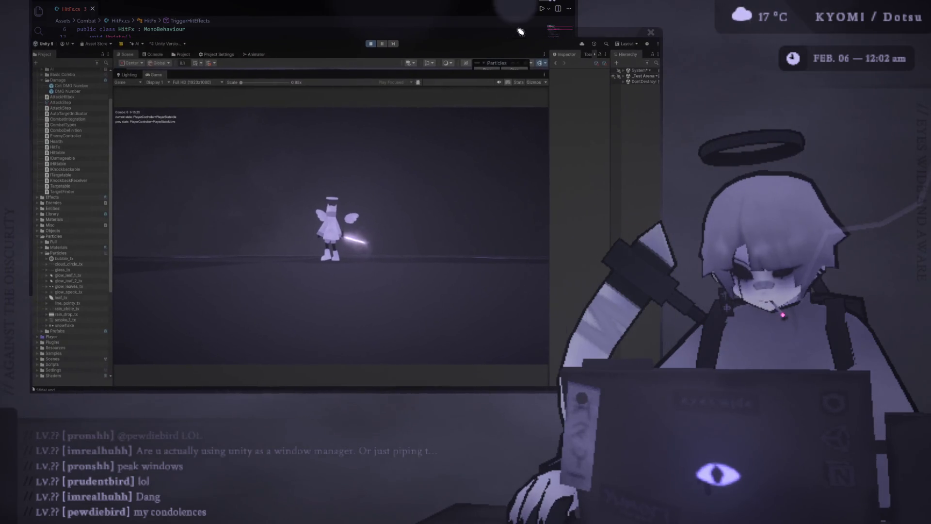
{"action": "mouse_move", "coordinate": [44, 51]}
{"action": "left_mouse_down"}
{"action": "mouse_move", "coordinate": [38, 35]}
{"action": "mouse_move", "coordinate": [54, 45]}
{"action": "left_mouse_up"}
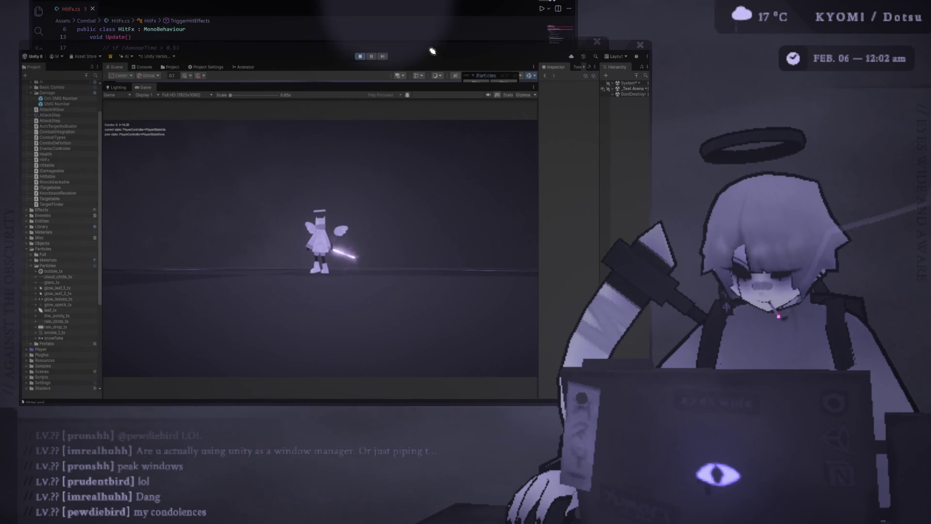
{"action": "left_click_drag", "start_coordinate": [433, 51], "coordinate": [437, 72]}
Check the Blender character model window, send it back, and reopen the smiley drawing
{"action": "left_click", "coordinate": [570, 39]}
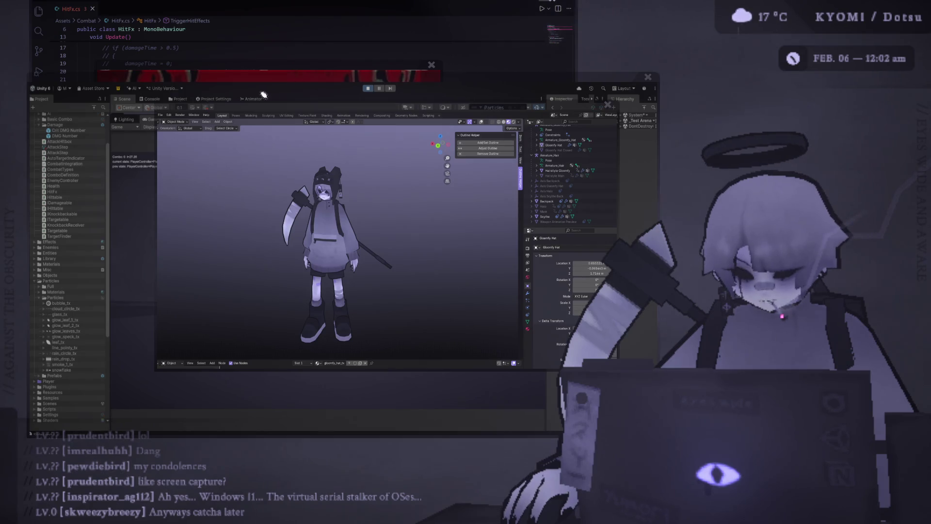
{"action": "mouse_move", "coordinate": [219, 104]}
{"action": "left_mouse_down"}
{"action": "mouse_move", "coordinate": [179, 99]}
{"action": "mouse_move", "coordinate": [209, 85]}
{"action": "left_mouse_up"}
{"action": "left_click", "coordinate": [296, 73]}
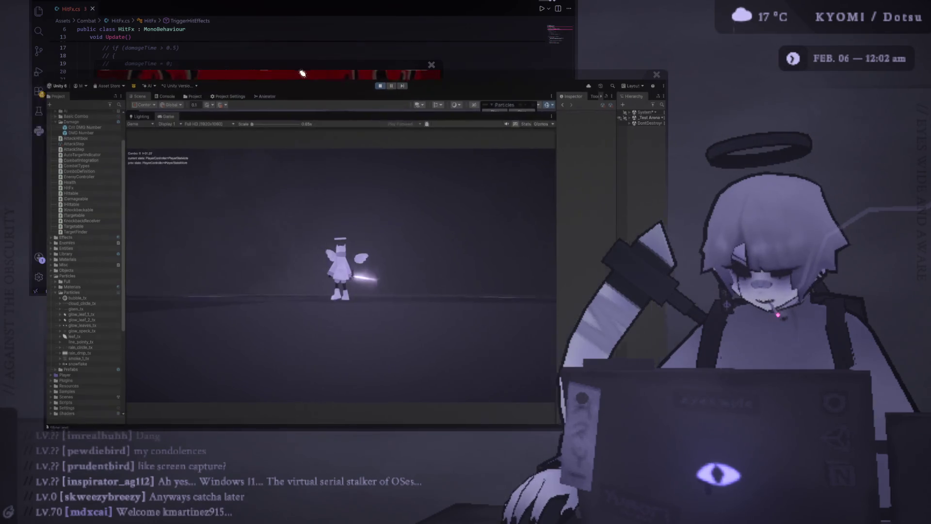
{"action": "left_click_drag", "start_coordinate": [291, 59], "coordinate": [289, 57]}
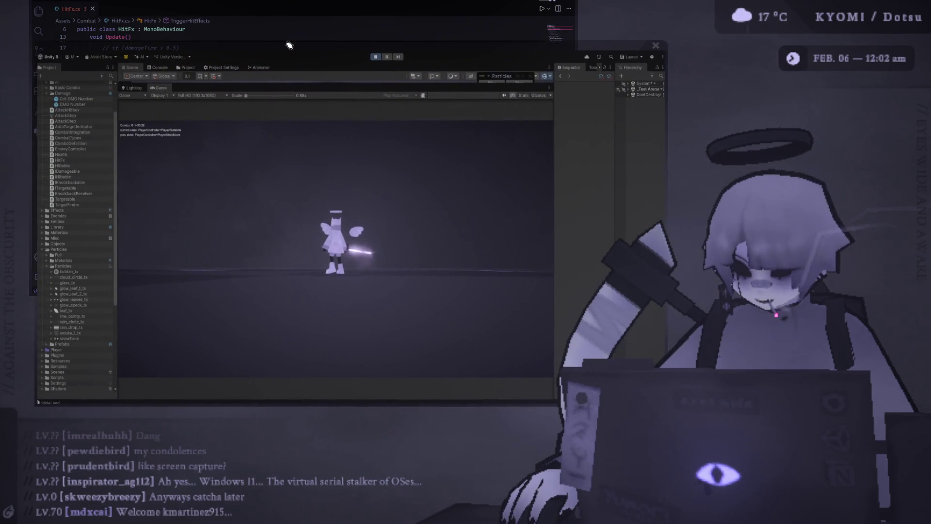
{"action": "left_click", "coordinate": [803, 487]}
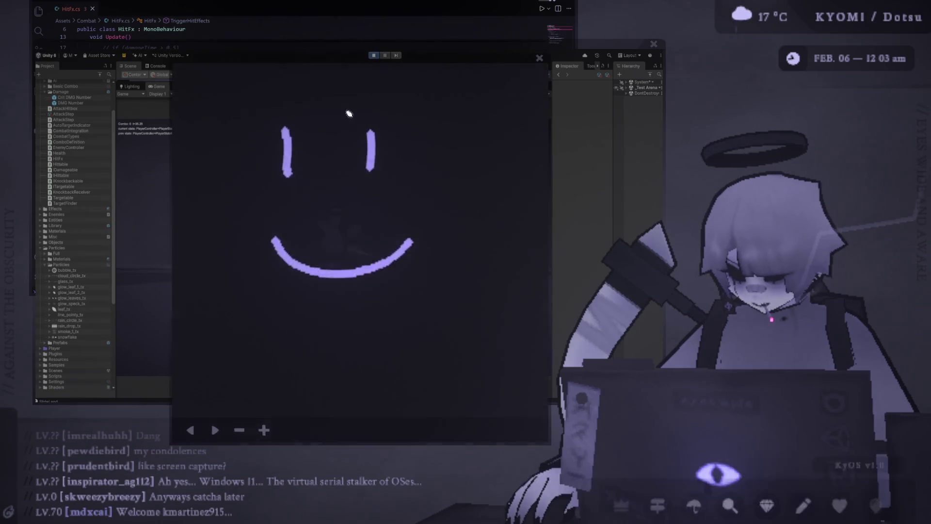
Move the smiley window aside and open the ghost-images window beside it
{"action": "left_click_drag", "start_coordinate": [410, 60], "coordinate": [303, 42]}
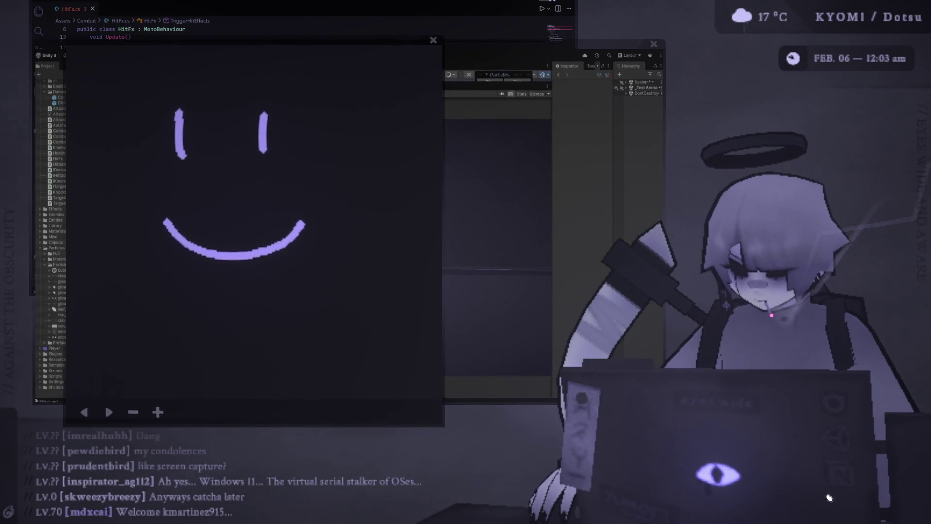
{"action": "mouse_move", "coordinate": [825, 505]}
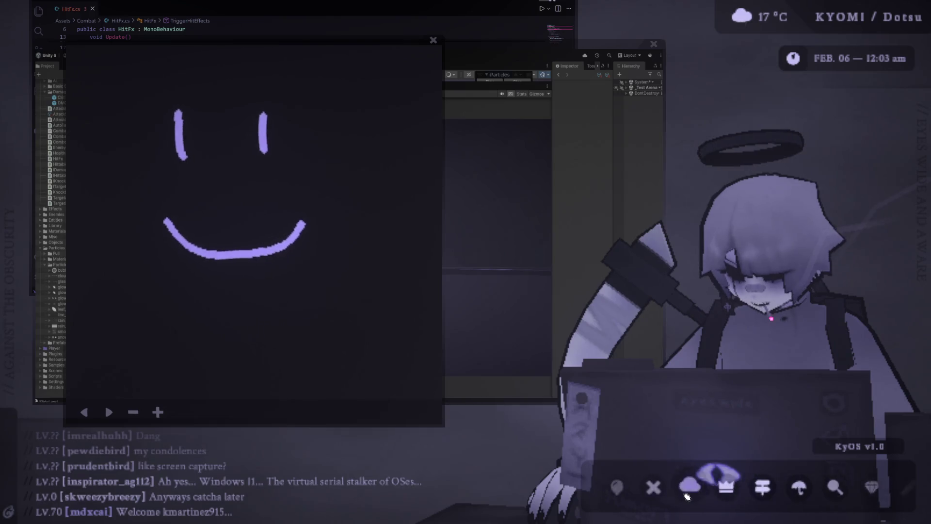
{"action": "left_click", "coordinate": [700, 492]}
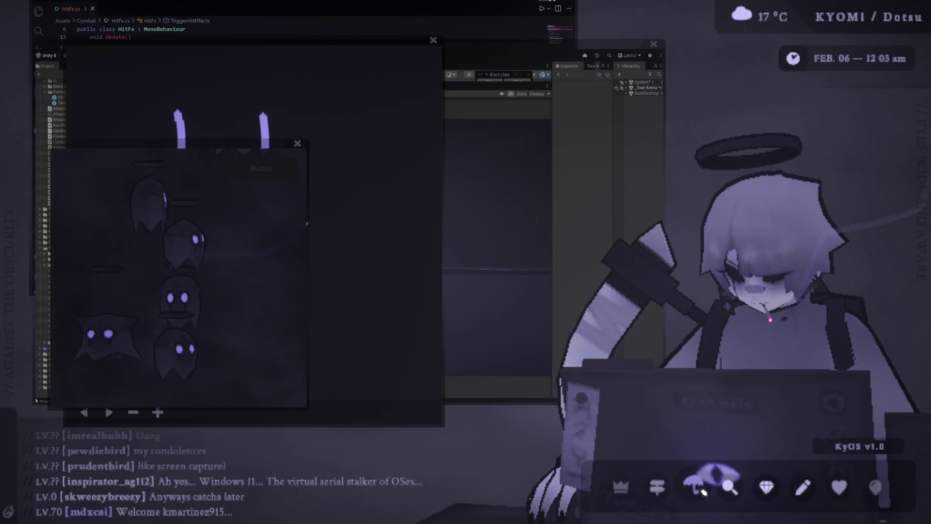
{"action": "left_click_drag", "start_coordinate": [250, 144], "coordinate": [629, 63]}
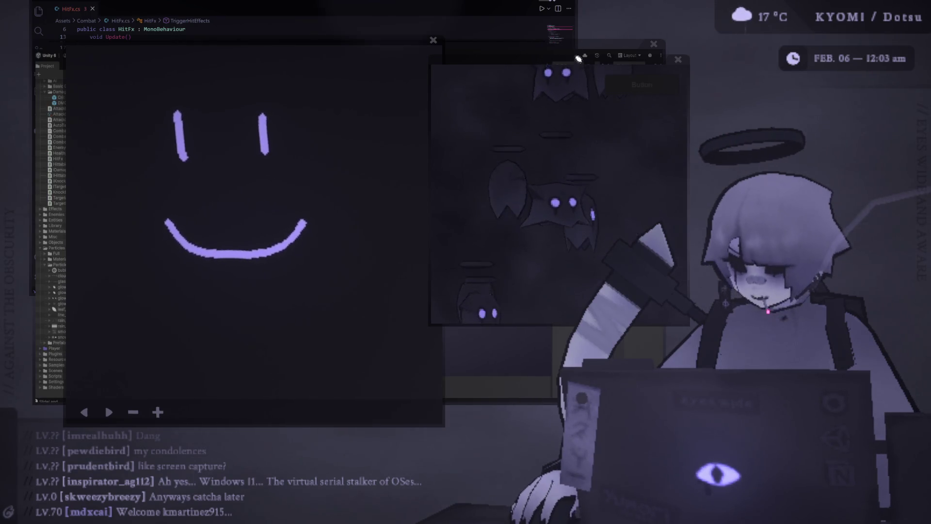
{"action": "left_click_drag", "start_coordinate": [579, 58], "coordinate": [477, 55]}
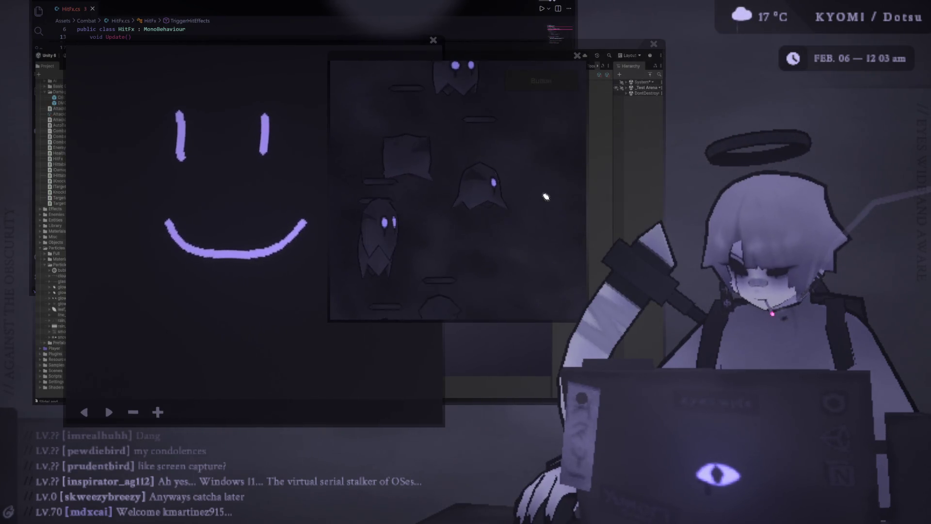
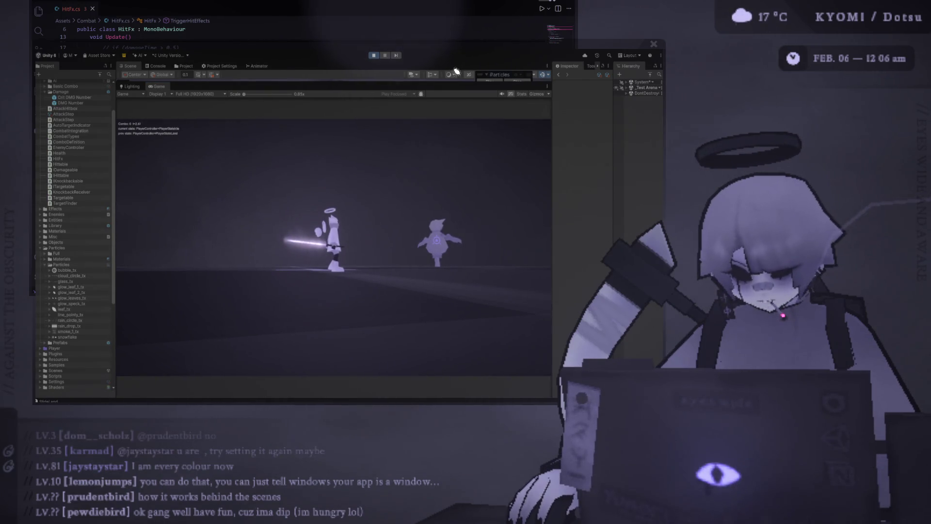
Reposition the Unity editor window and bring HitFx.cs in VS Code to the front
{"action": "mouse_move", "coordinate": [365, 46]}
{"action": "left_mouse_down"}
{"action": "mouse_move", "coordinate": [393, 68]}
{"action": "mouse_move", "coordinate": [482, 83]}
{"action": "mouse_move", "coordinate": [372, 52]}
{"action": "left_mouse_up"}
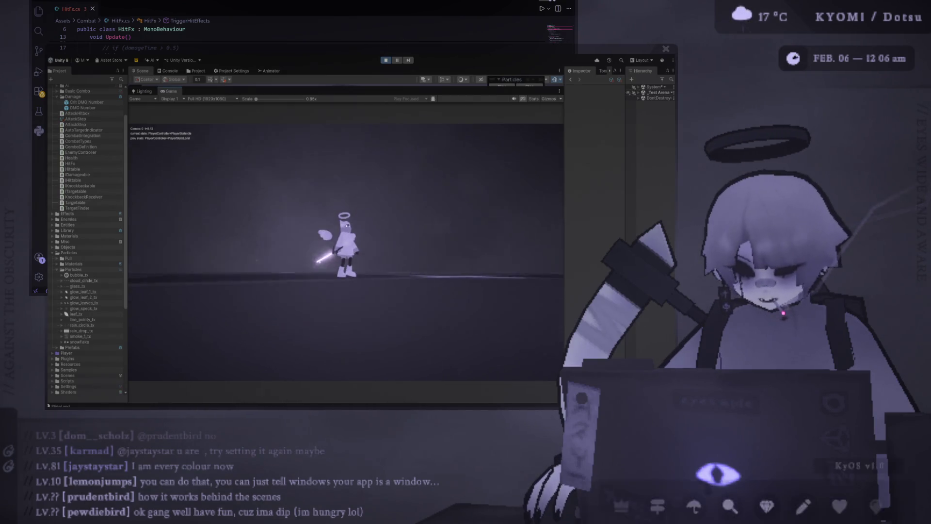
{"action": "mouse_move", "coordinate": [511, 57]}
{"action": "left_mouse_down"}
{"action": "mouse_move", "coordinate": [528, 62]}
{"action": "mouse_move", "coordinate": [465, 55]}
{"action": "mouse_move", "coordinate": [553, 76]}
{"action": "mouse_move", "coordinate": [585, 56]}
{"action": "mouse_move", "coordinate": [546, 53]}
{"action": "left_mouse_up"}
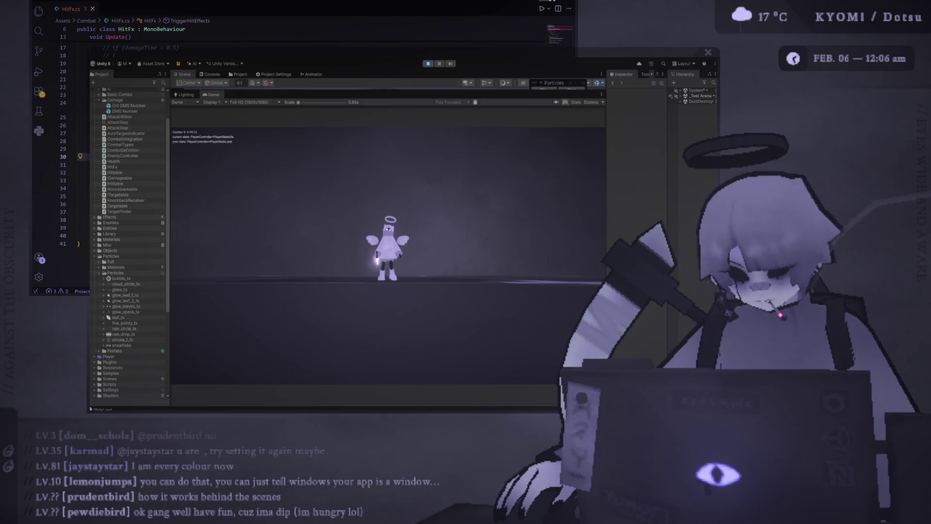
{"action": "left_click_drag", "start_coordinate": [651, 54], "coordinate": [622, 62]}
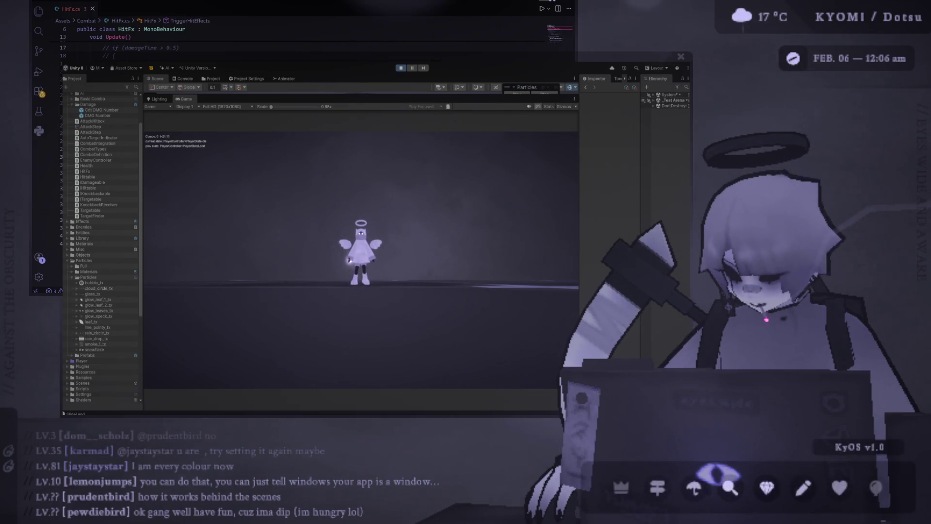
{"action": "key", "text": "alt+Tab"}
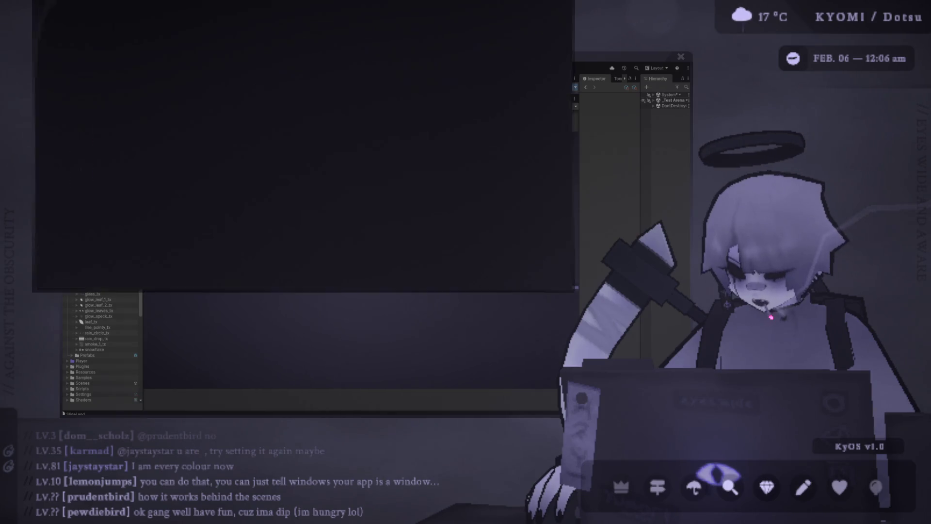
Scroll HitFx.cs to the TriggerHitEffects damageAmount > 800 check
{"action": "left_click_drag", "start_coordinate": [97, 244], "coordinate": [78, 103]}
{"action": "scroll", "coordinate": [246, 239], "scroll_direction": "up", "scroll_amount": 5}
{"action": "scroll", "coordinate": [272, 170], "scroll_direction": "down", "scroll_amount": 8}
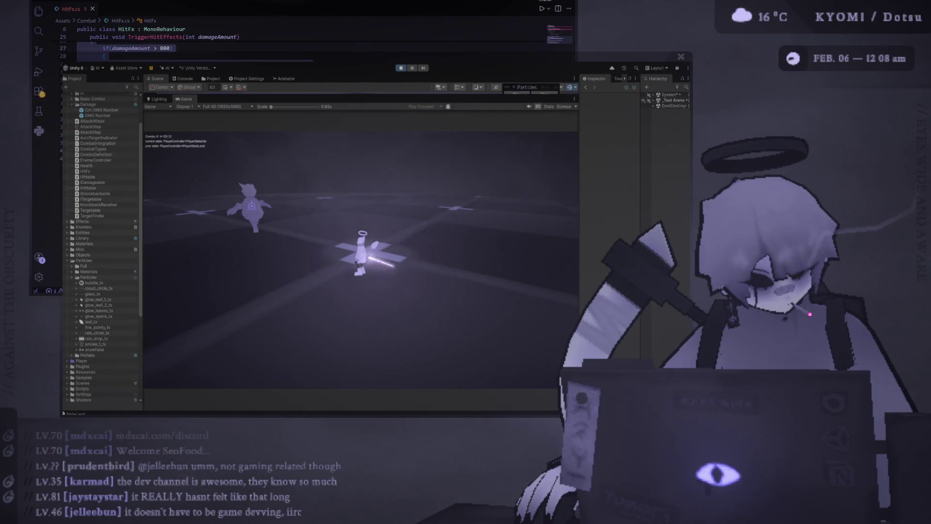
Run, jump and air-dash to the enemy and land the first combo slashes
{"action": "key", "text": "w"}
{"action": "key", "text": "space"}
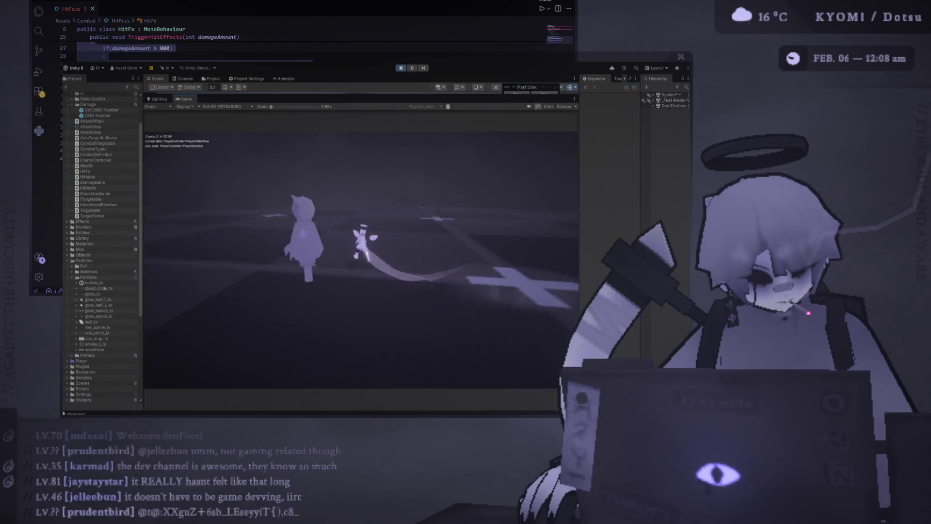
{"action": "key", "text": "shift"}
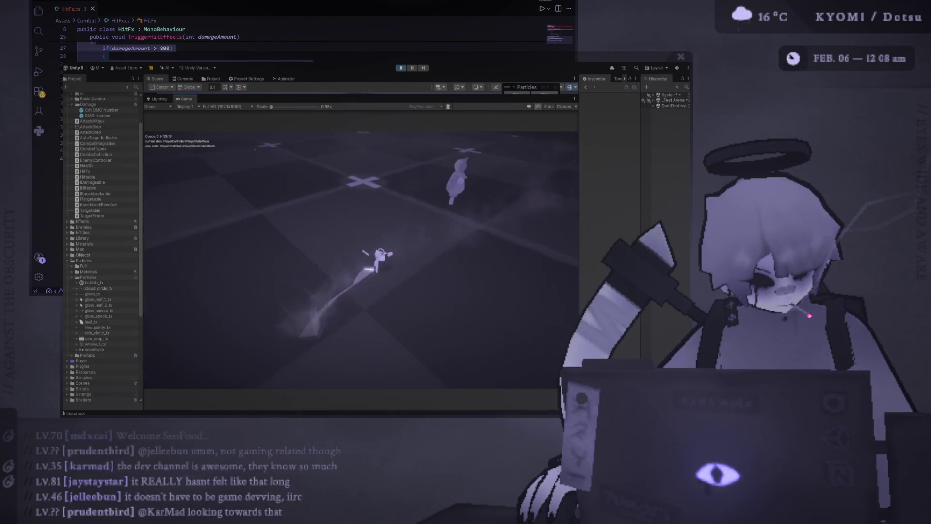
{"action": "left_click", "coordinate": [361, 259]}
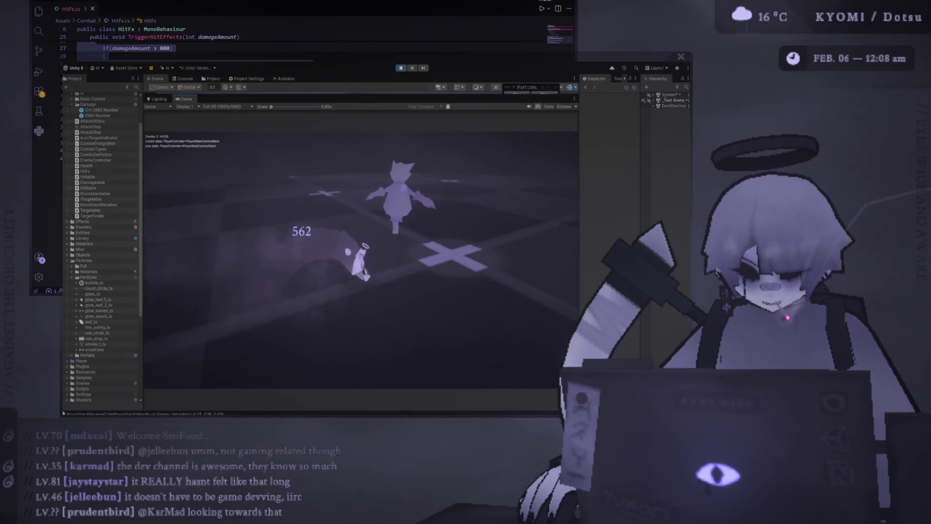
{"action": "key", "text": "space"}
{"action": "left_click", "coordinate": [362, 243]}
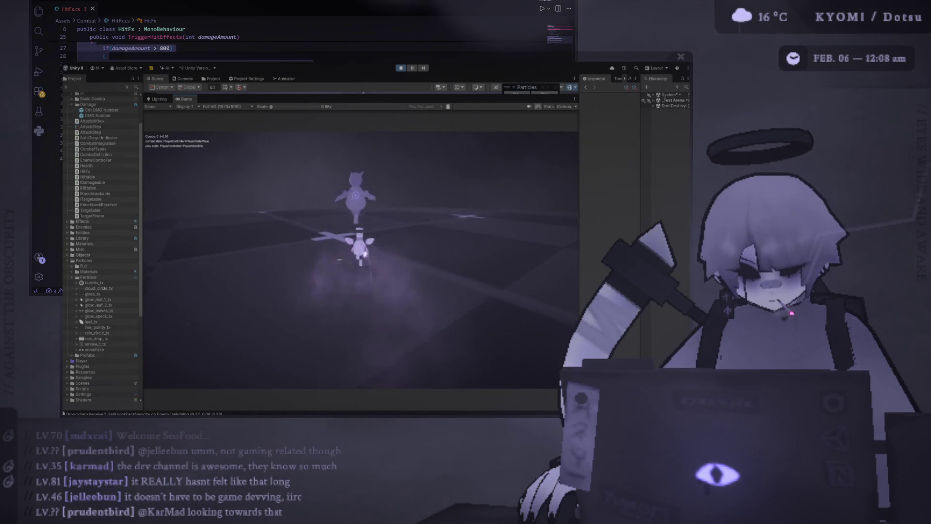
{"action": "left_click", "coordinate": [362, 252]}
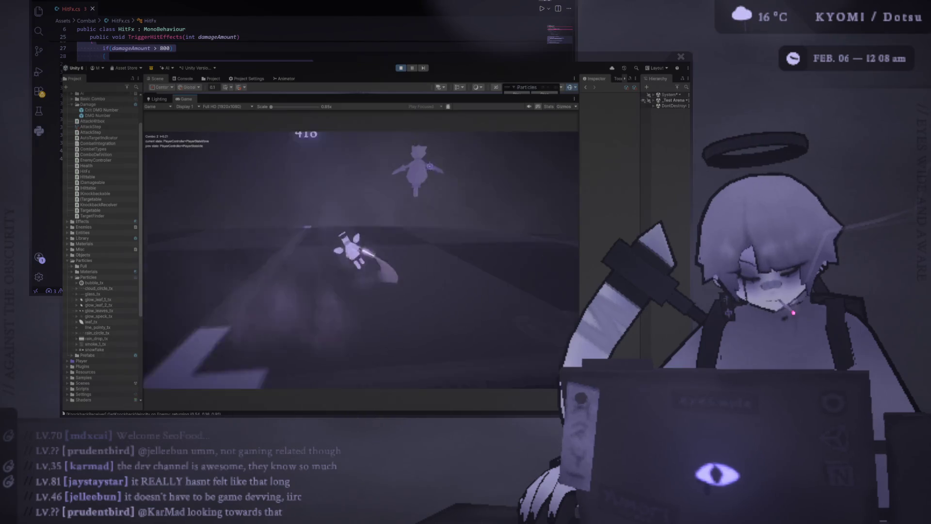
{"action": "left_click", "coordinate": [362, 243]}
Air-dash toward the enemy and chain a full combo ending in a big slash
{"action": "key", "text": "space"}
{"action": "key", "text": "shift"}
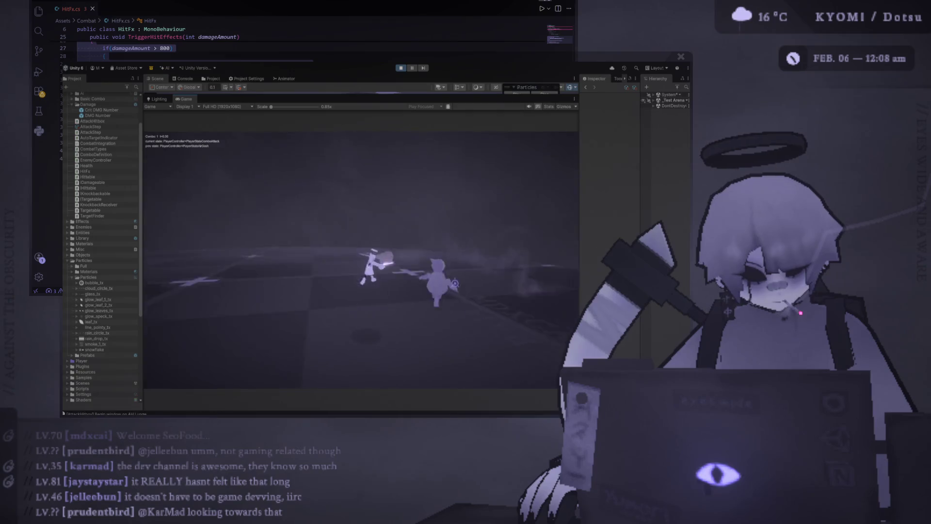
{"action": "left_click", "coordinate": [362, 252]}
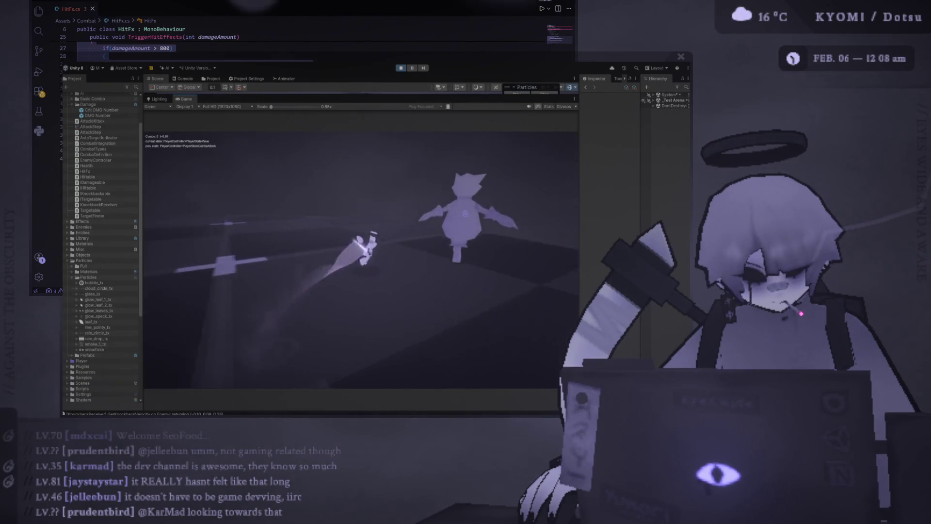
{"action": "left_click", "coordinate": [362, 252]}
{"action": "left_click", "coordinate": [361, 253]}
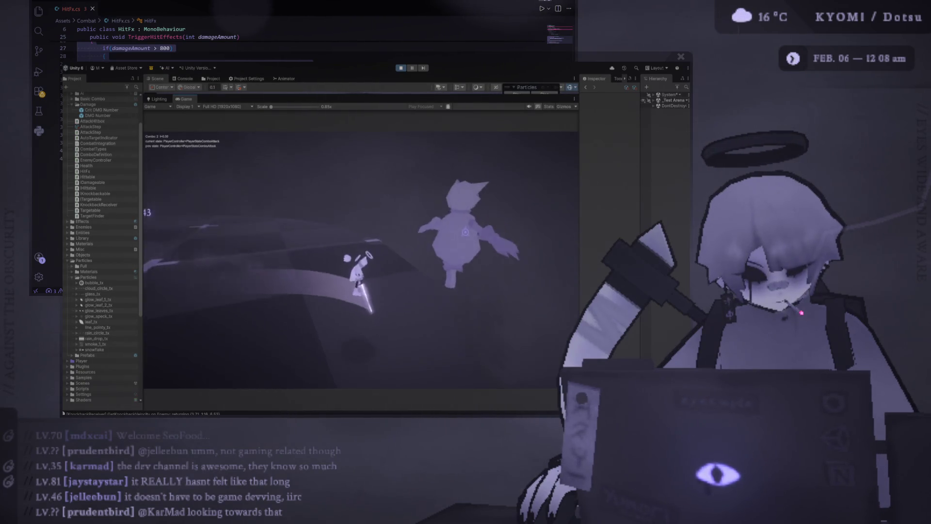
{"action": "left_click", "coordinate": [361, 252]}
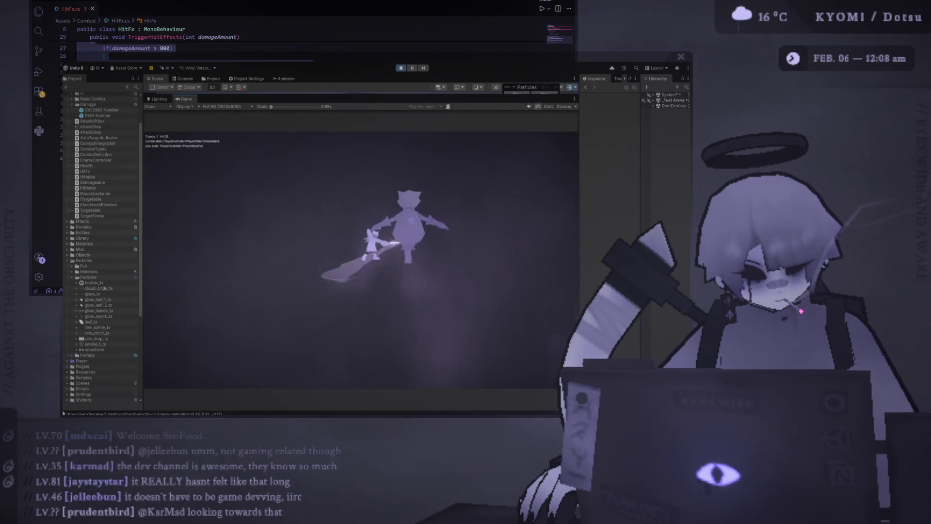
{"action": "left_click", "coordinate": [361, 252]}
{"action": "left_click", "coordinate": [361, 252]}
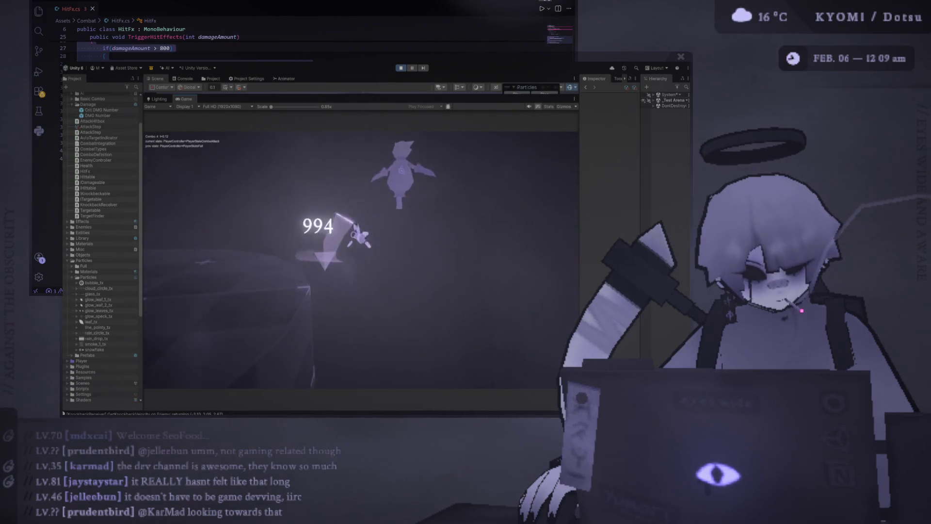
{"action": "left_click", "coordinate": [361, 252]}
{"action": "left_click", "coordinate": [362, 253]}
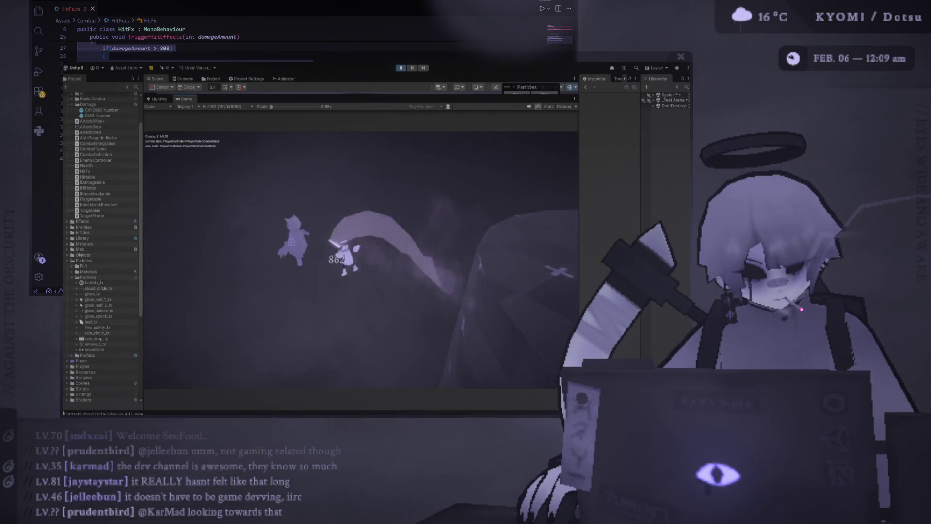
{"action": "left_click", "coordinate": [362, 253]}
{"action": "left_click", "coordinate": [361, 252]}
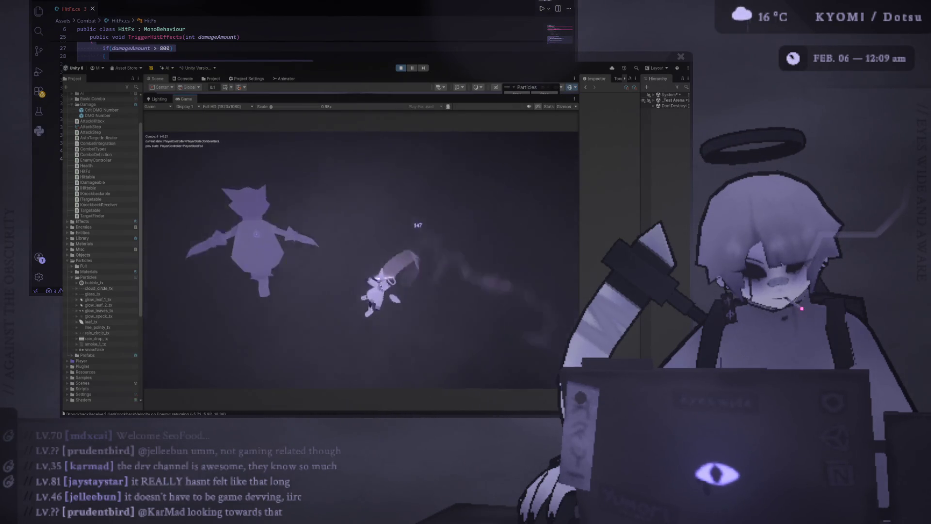
Chain more dash-attack combos on the enemy, then move away and stop Play mode
{"action": "left_click", "coordinate": [362, 252]}
{"action": "left_click", "coordinate": [361, 252]}
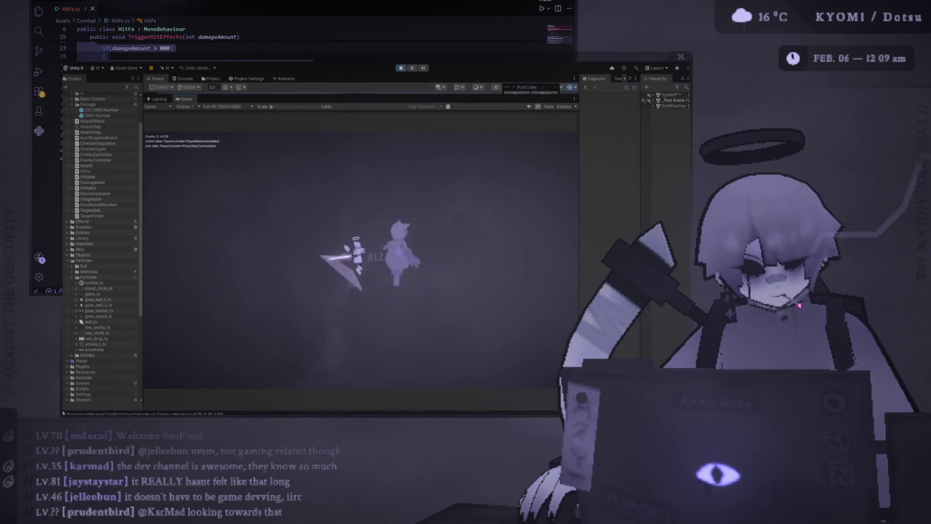
{"action": "left_click", "coordinate": [361, 252]}
{"action": "left_click", "coordinate": [362, 252]}
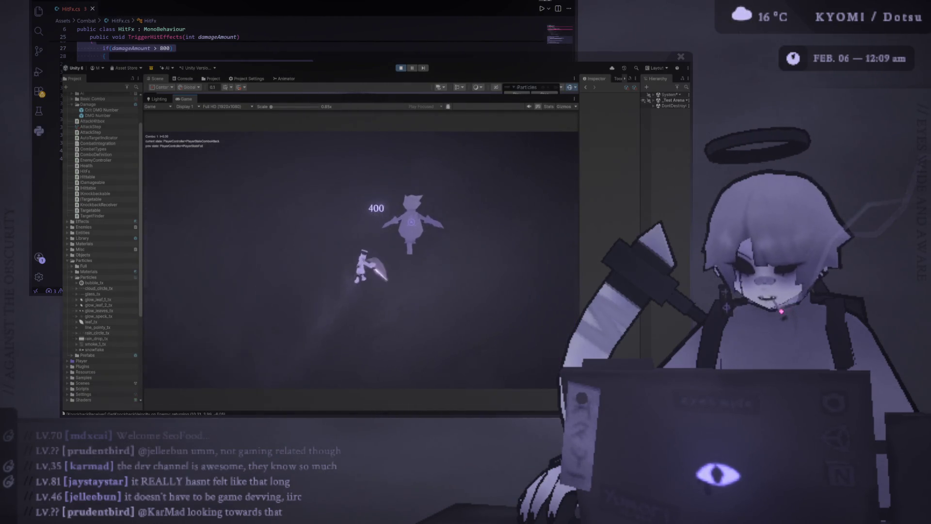
{"action": "left_click", "coordinate": [361, 252]}
{"action": "left_click", "coordinate": [361, 253]}
{"action": "left_click", "coordinate": [361, 252]}
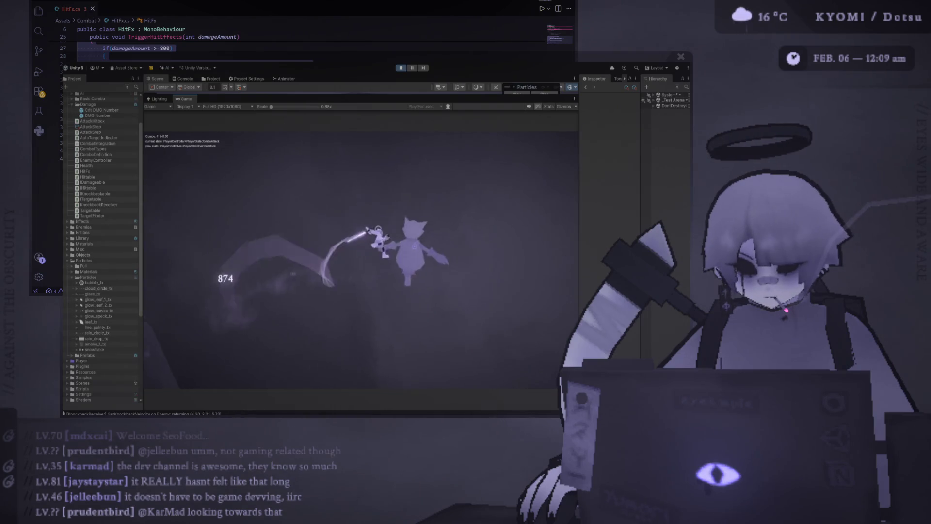
{"action": "left_click", "coordinate": [362, 252]}
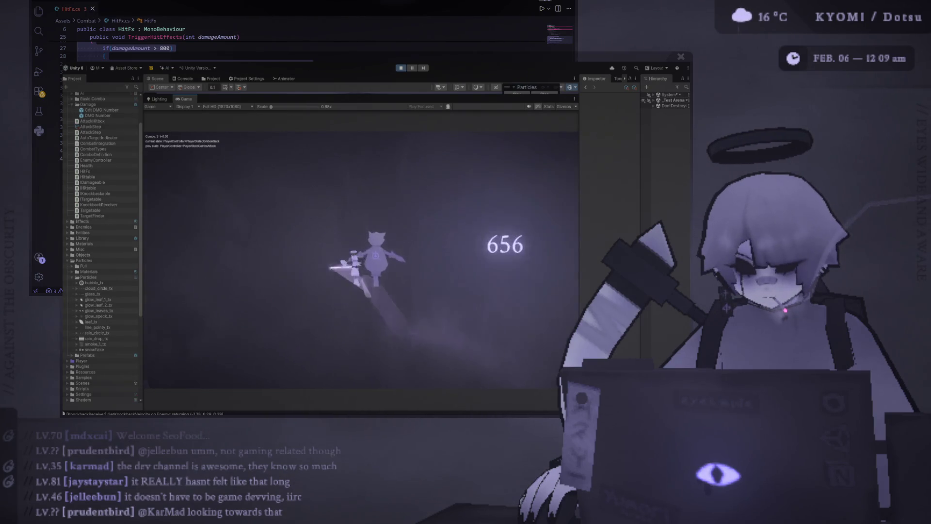
{"action": "left_click", "coordinate": [349, 243]}
{"action": "left_click", "coordinate": [350, 242]}
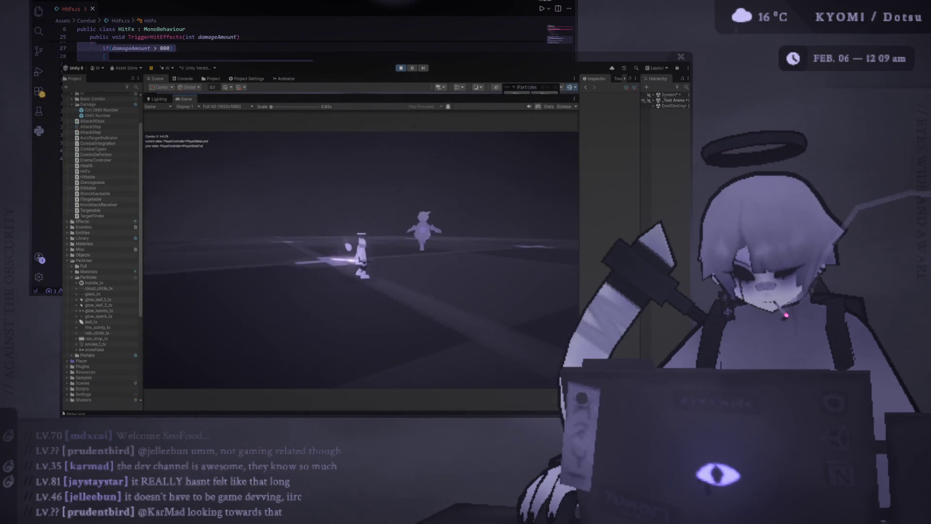
{"action": "key", "text": "w"}
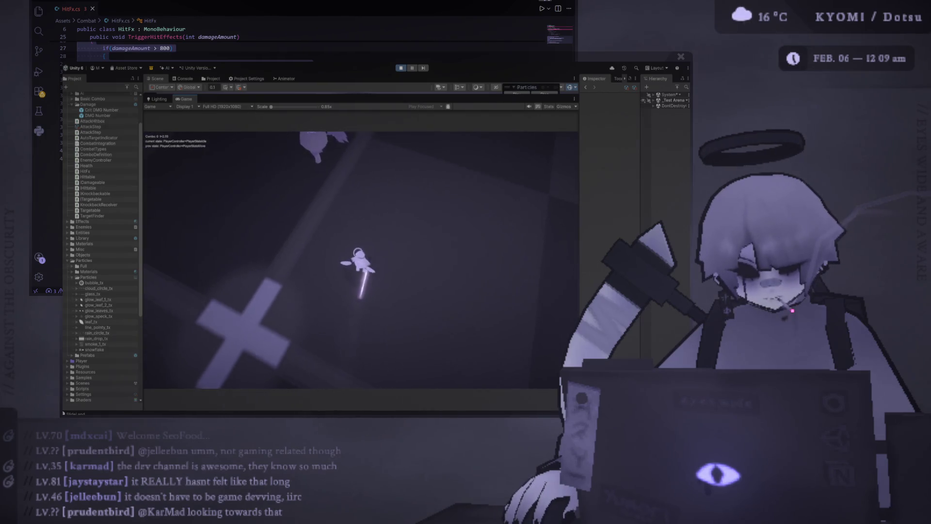
{"action": "key", "text": "ctrl+p"}
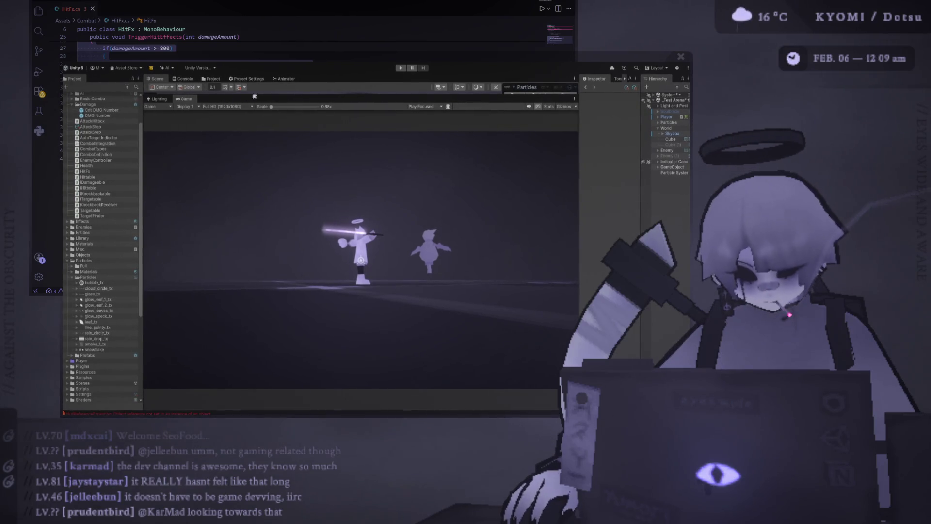
Enlarge the Scene view, select and frame the streak particle object, and set its Y and Z scale to 1
{"action": "left_click_drag", "start_coordinate": [325, 95], "coordinate": [345, 284]}
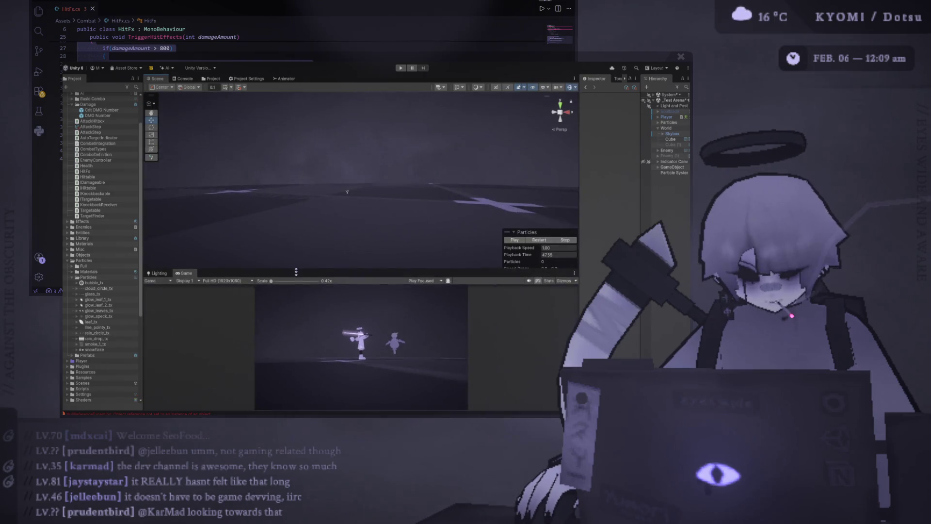
{"action": "left_click", "coordinate": [345, 201]}
{"action": "key", "text": "f"}
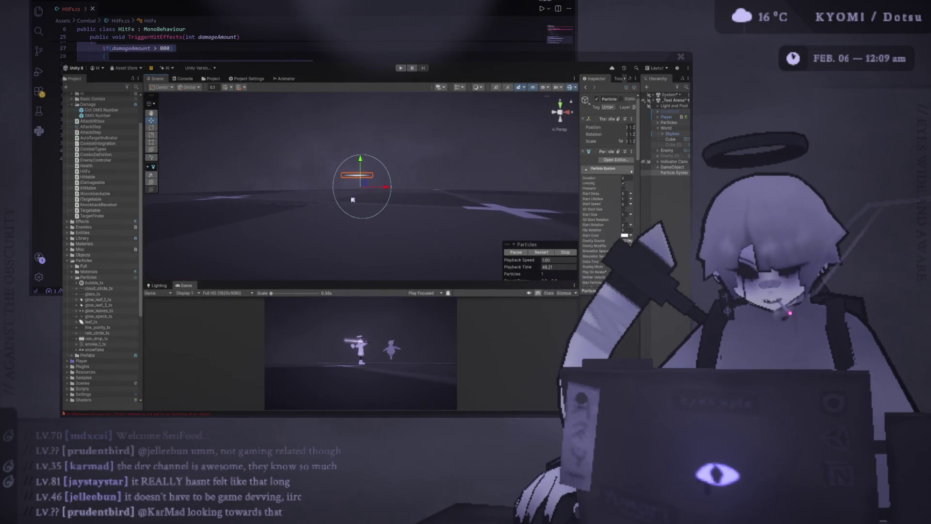
{"action": "left_click_drag", "start_coordinate": [424, 204], "coordinate": [381, 189]}
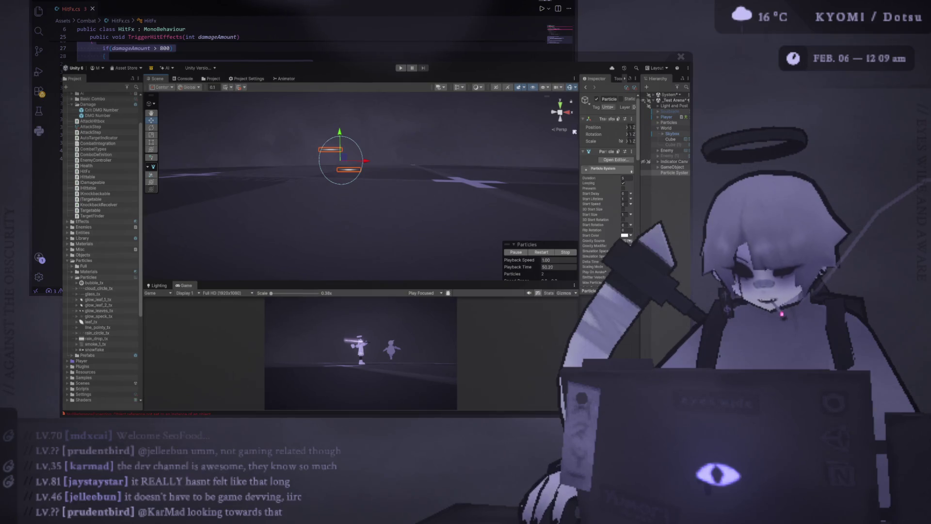
{"action": "left_click_drag", "start_coordinate": [579, 130], "coordinate": [500, 130]}
{"action": "left_click", "coordinate": [597, 141]}
{"action": "type", "text": "1"}
{"action": "left_click", "coordinate": [625, 141]}
{"action": "type", "text": "1"}
Enable the Size over Lifetime module and expand its settings
{"action": "mouse_move", "coordinate": [369, 194]}
{"action": "left_mouse_down"}
{"action": "mouse_move", "coordinate": [320, 266]}
{"action": "mouse_move", "coordinate": [315, 160]}
{"action": "left_mouse_up"}
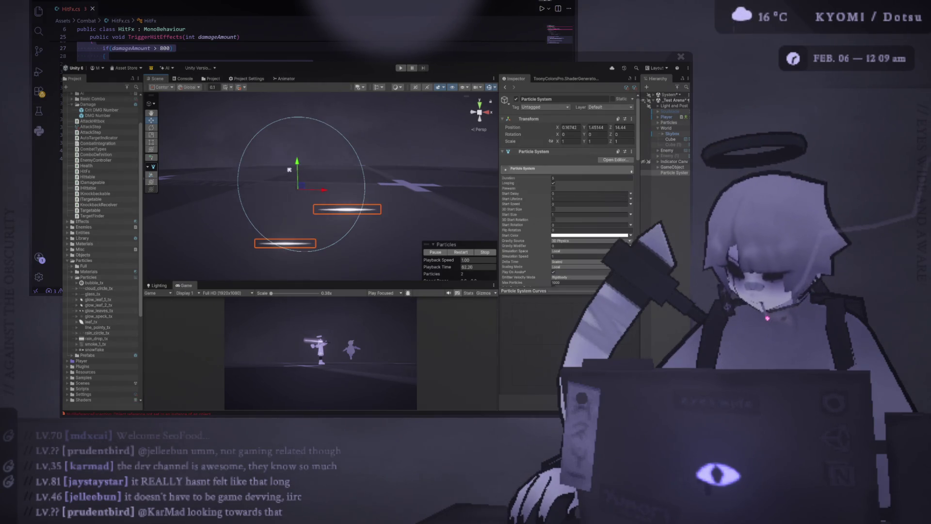
{"action": "left_click_drag", "start_coordinate": [284, 181], "coordinate": [284, 159]}
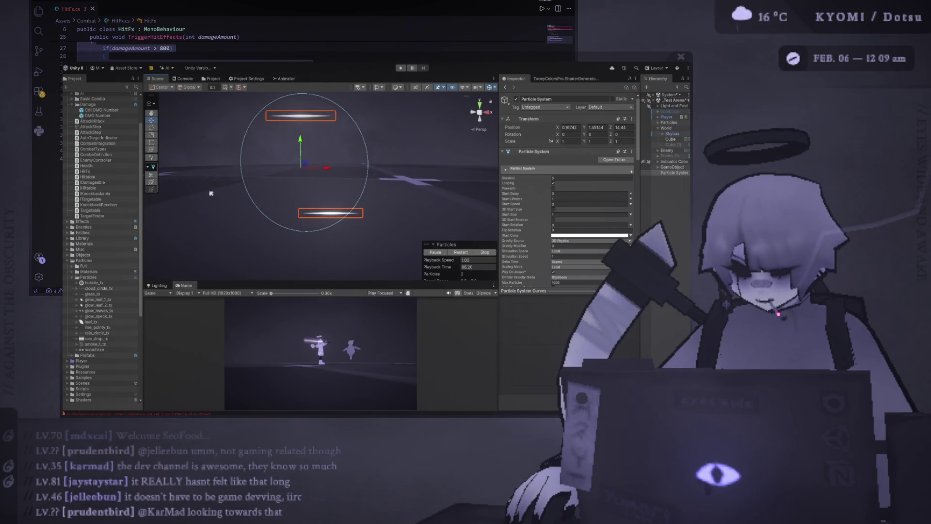
{"action": "mouse_move", "coordinate": [488, 253]}
{"action": "left_mouse_down"}
{"action": "mouse_move", "coordinate": [465, 229]}
{"action": "mouse_move", "coordinate": [485, 229]}
{"action": "left_mouse_up"}
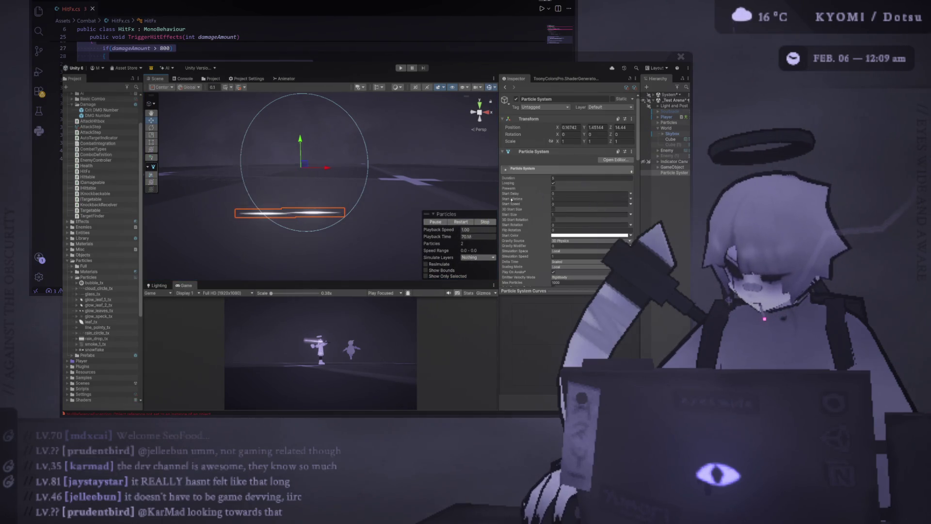
{"action": "scroll", "coordinate": [525, 198], "scroll_direction": "down", "scroll_amount": 5}
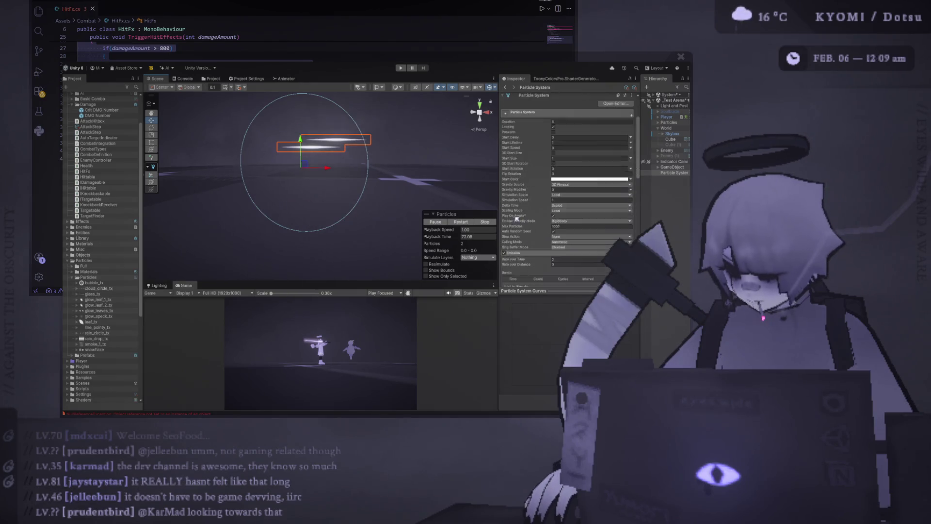
{"action": "scroll", "coordinate": [540, 227], "scroll_direction": "up", "scroll_amount": 2}
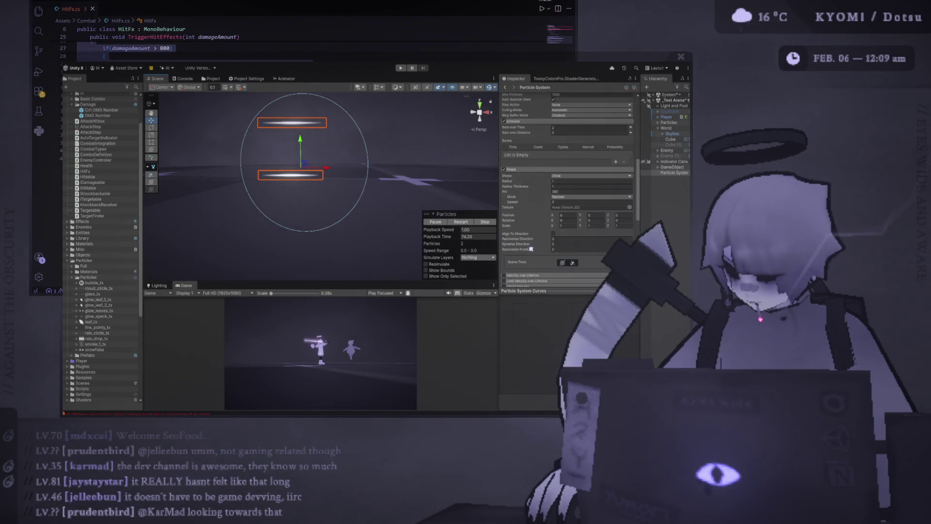
{"action": "mouse_move", "coordinate": [272, 194]}
{"action": "left_mouse_down"}
{"action": "mouse_move", "coordinate": [249, 208]}
{"action": "mouse_move", "coordinate": [258, 214]}
{"action": "mouse_move", "coordinate": [277, 192]}
{"action": "mouse_move", "coordinate": [250, 203]}
{"action": "left_mouse_up"}
{"action": "scroll", "coordinate": [533, 203], "scroll_direction": "down", "scroll_amount": 5}
{"action": "scroll", "coordinate": [526, 228], "scroll_direction": "down", "scroll_amount": 5}
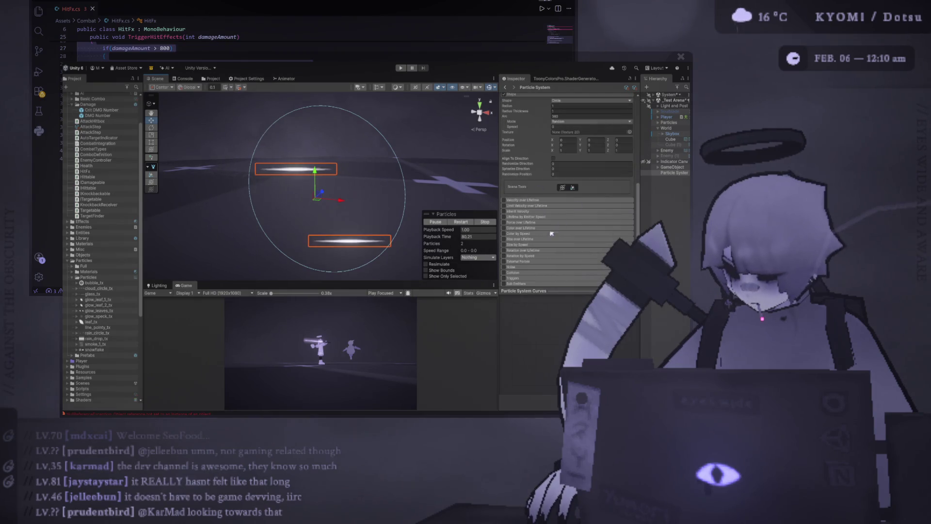
{"action": "left_click", "coordinate": [504, 239]}
{"action": "left_click", "coordinate": [515, 240]}
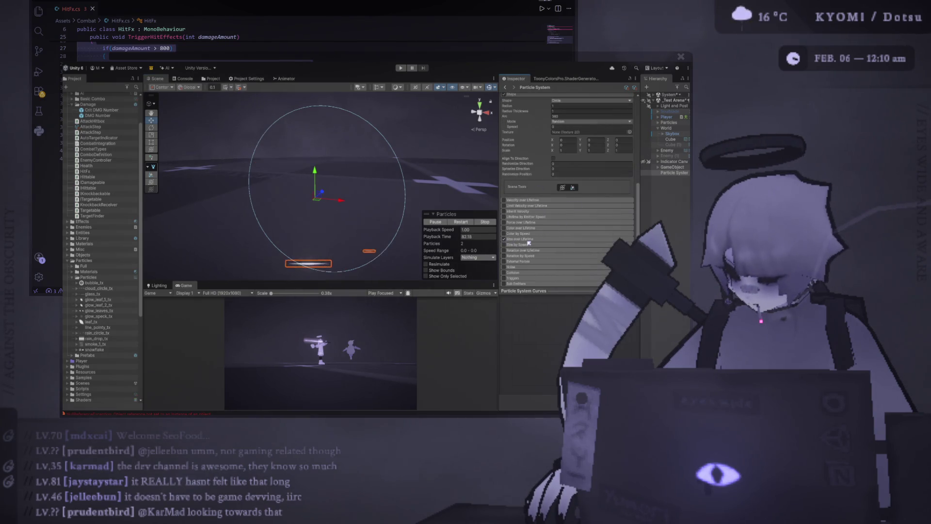
Open the Size curve enlarged, add a fast-rising key and raise the curve's end to 1.0
{"action": "scroll", "coordinate": [335, 198], "scroll_direction": "down", "scroll_amount": 3}
{"action": "left_click", "coordinate": [561, 254]}
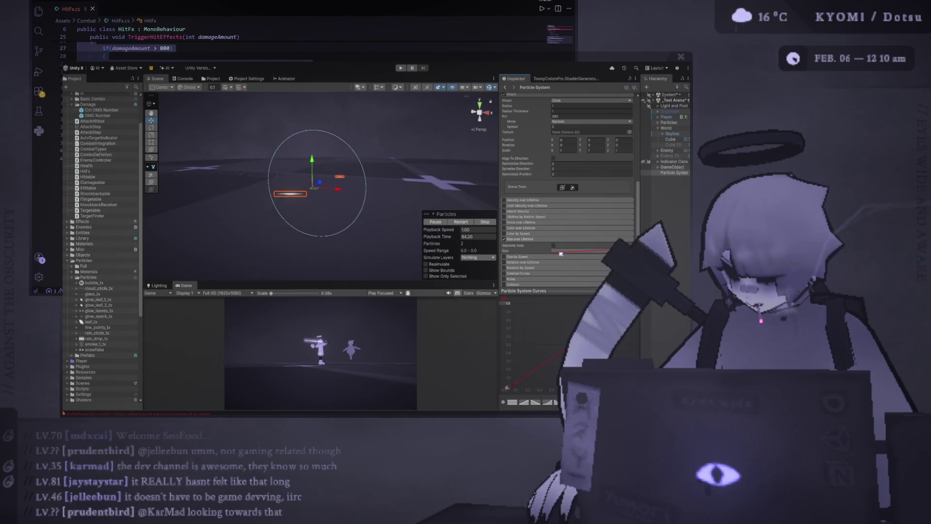
{"action": "left_click_drag", "start_coordinate": [574, 297], "coordinate": [563, 245]}
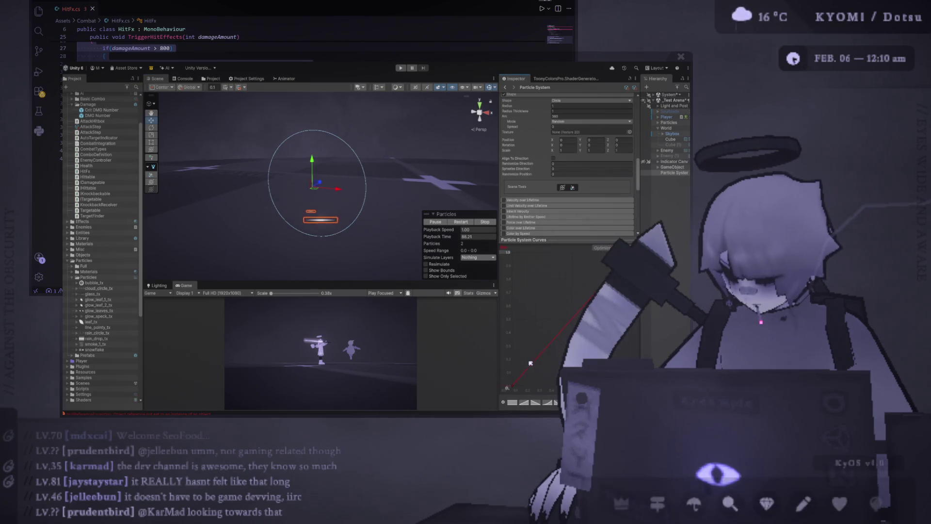
{"action": "double_click", "coordinate": [535, 366]}
{"action": "left_click_drag", "start_coordinate": [535, 366], "coordinate": [520, 283]}
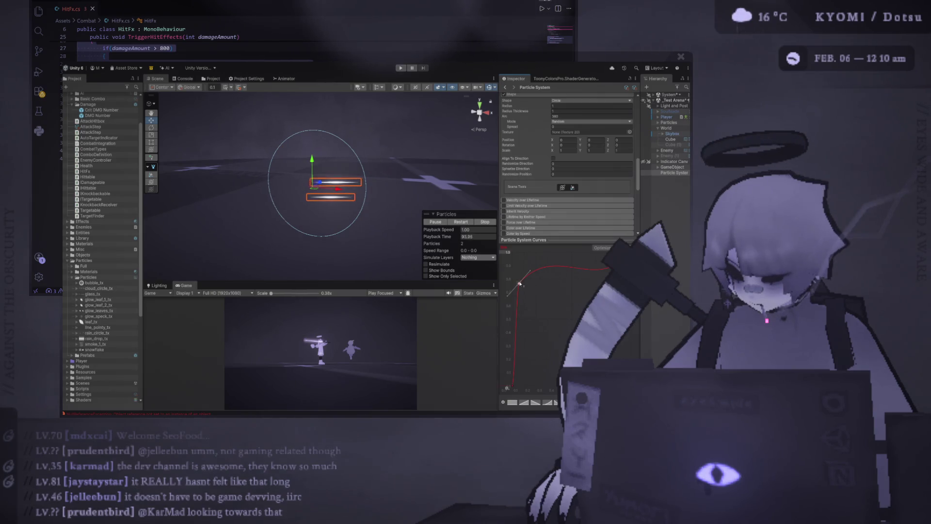
{"action": "left_click_drag", "start_coordinate": [602, 279], "coordinate": [600, 252]}
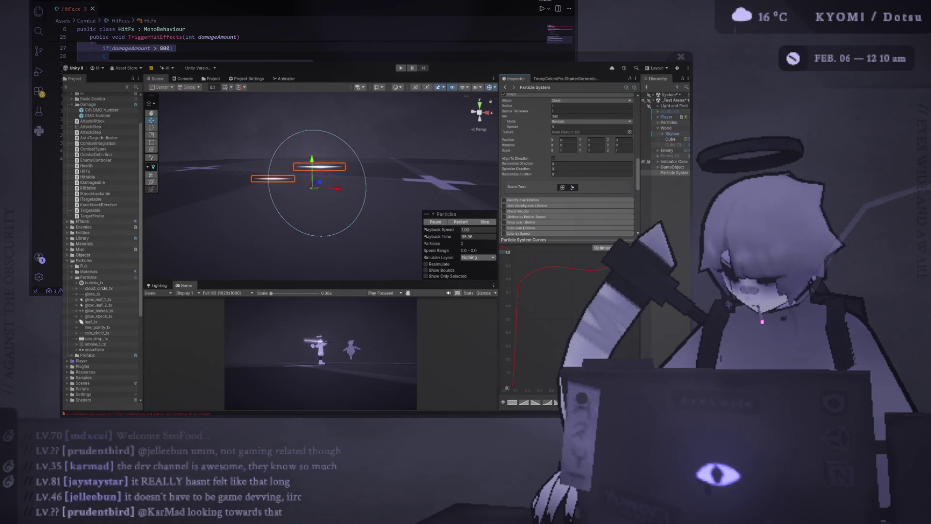
Add a second key at full size 1.0 and steepen the curve's rise into it
{"action": "double_click", "coordinate": [522, 283]}
{"action": "left_click_drag", "start_coordinate": [521, 284], "coordinate": [545, 279]}
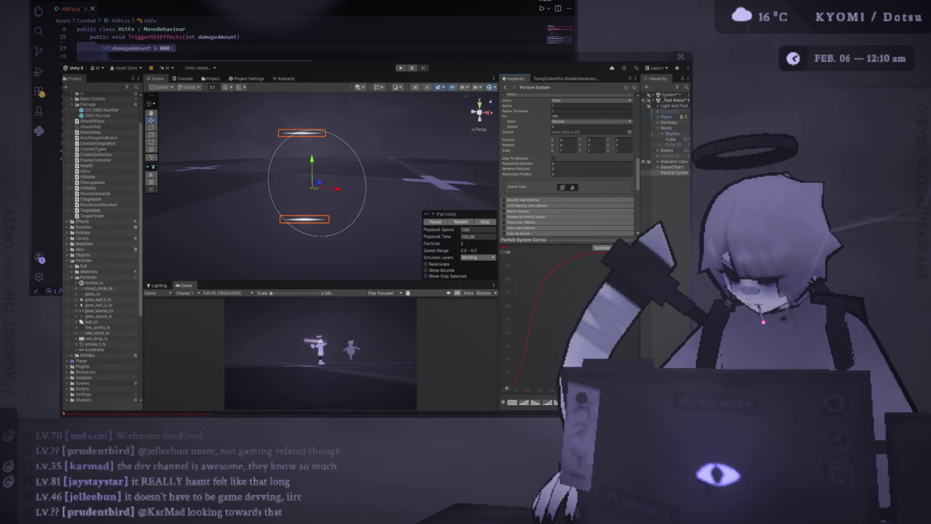
{"action": "left_click_drag", "start_coordinate": [549, 282], "coordinate": [550, 251]}
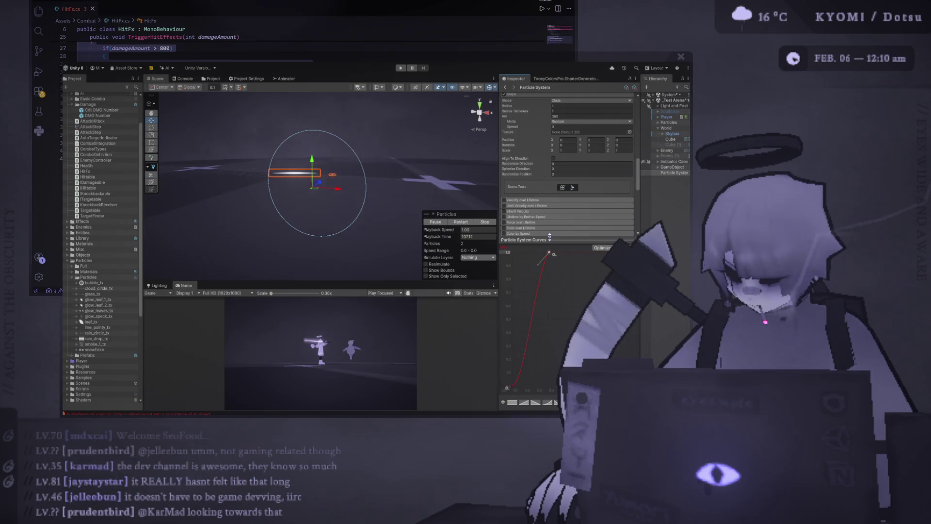
{"action": "left_click_drag", "start_coordinate": [539, 265], "coordinate": [549, 275]}
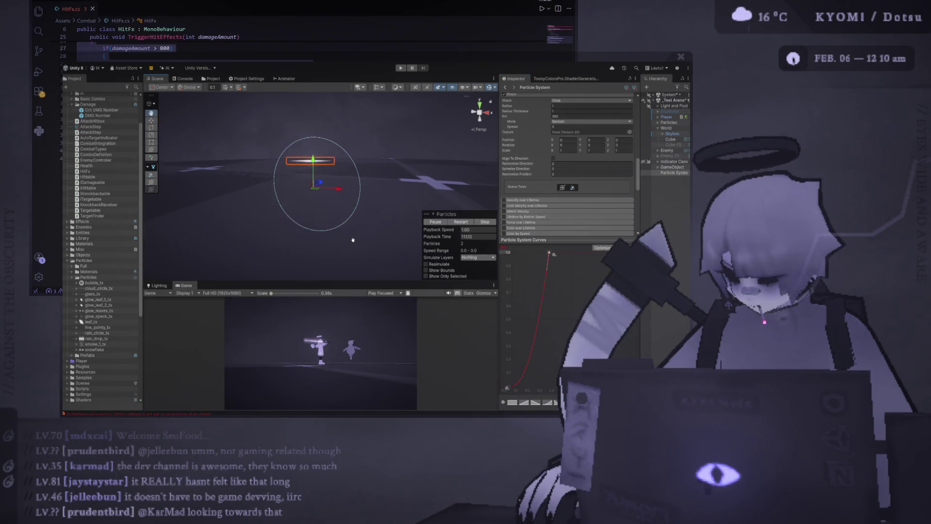
{"action": "mouse_move", "coordinate": [550, 256]}
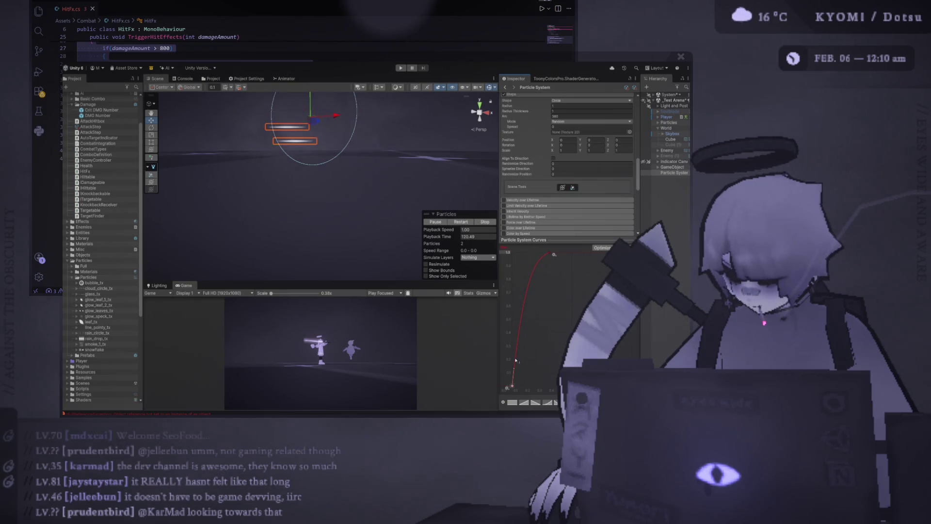
{"action": "key", "text": "f"}
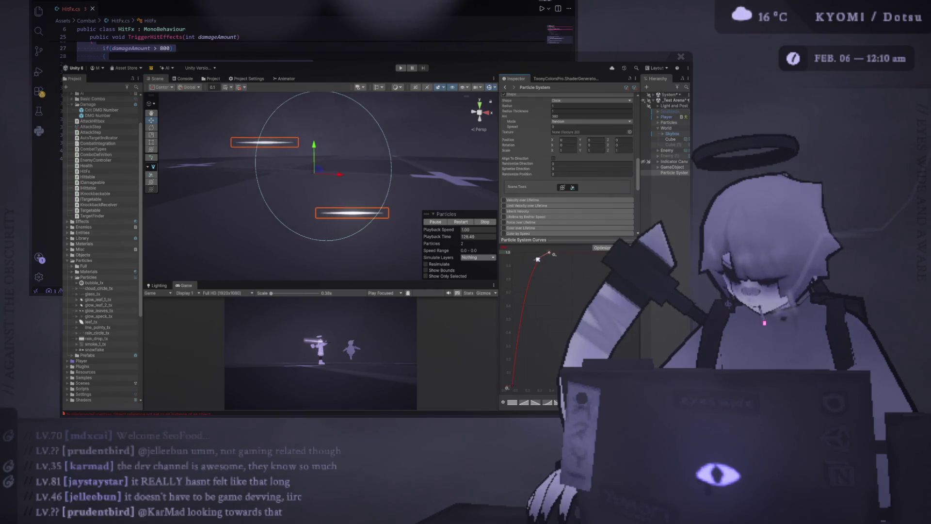
{"action": "left_click", "coordinate": [518, 376]}
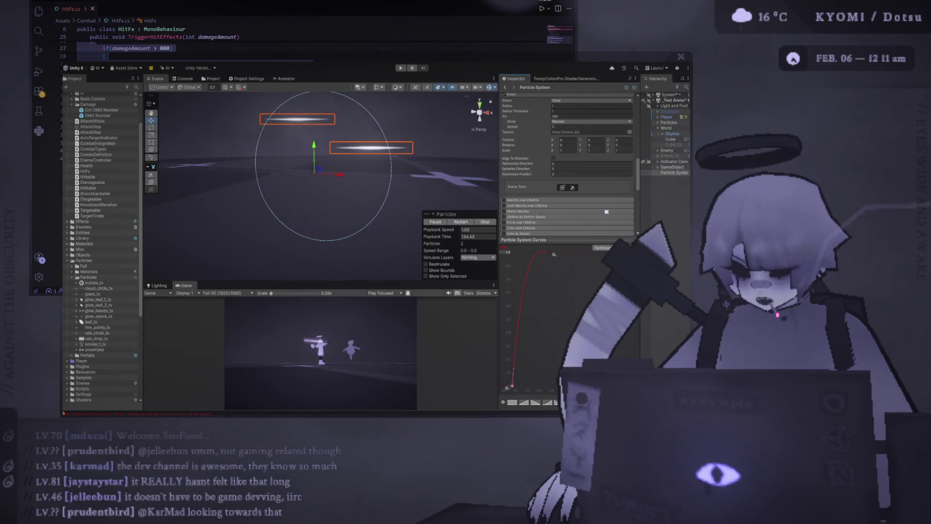
{"action": "left_click_drag", "start_coordinate": [558, 239], "coordinate": [559, 289]}
{"action": "scroll", "coordinate": [554, 138], "scroll_direction": "up", "scroll_amount": 10}
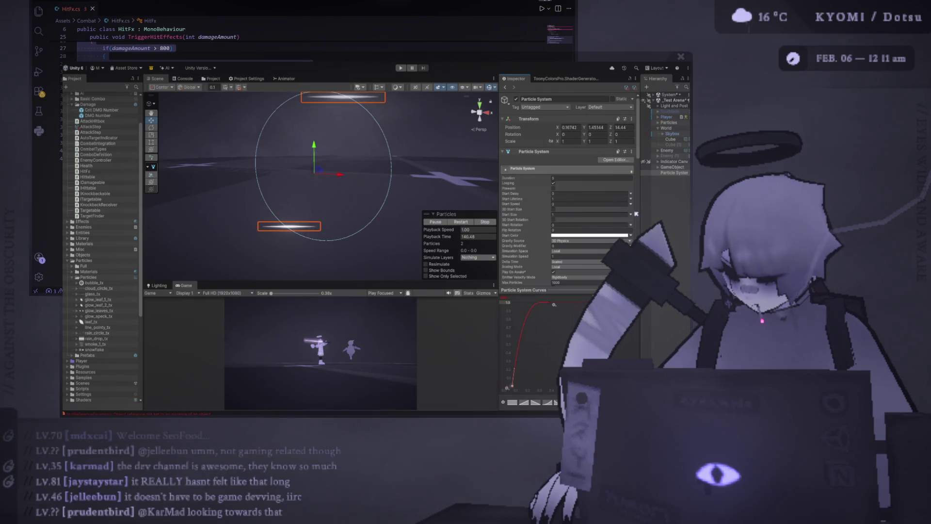
Enable 3D Start Size as Random Between Two Constants, with max Y 10 and max X 1
{"action": "left_click", "coordinate": [554, 209]}
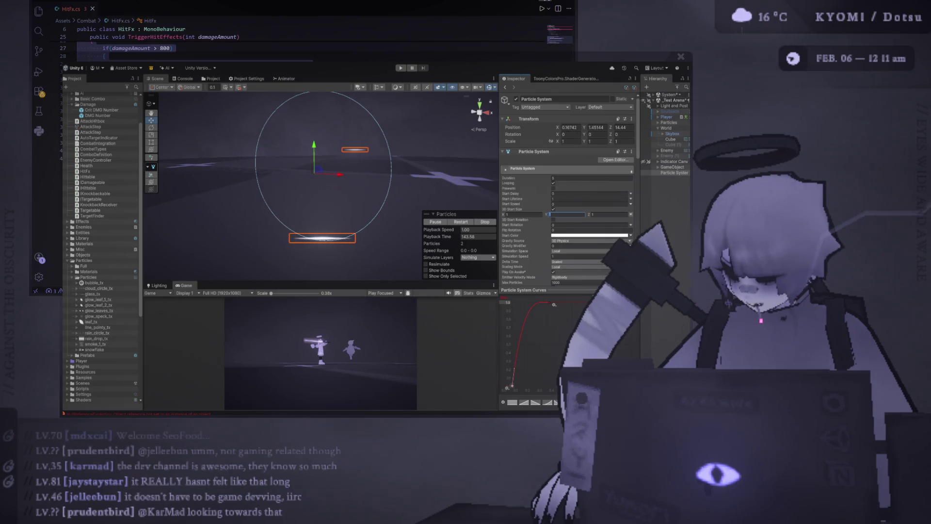
{"action": "left_click", "coordinate": [631, 214]}
{"action": "left_click", "coordinate": [635, 225]}
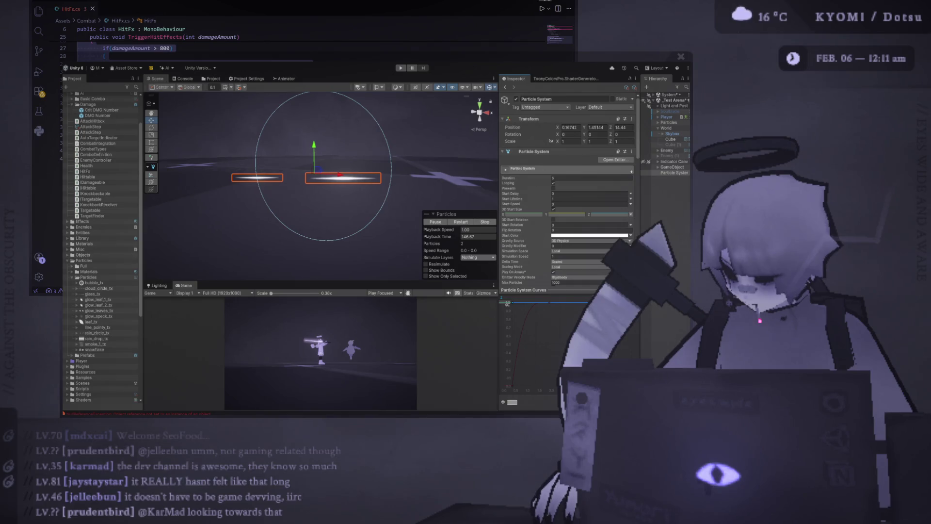
{"action": "left_click", "coordinate": [635, 233]}
{"action": "double_click", "coordinate": [565, 218]}
{"action": "type", "text": "10"}
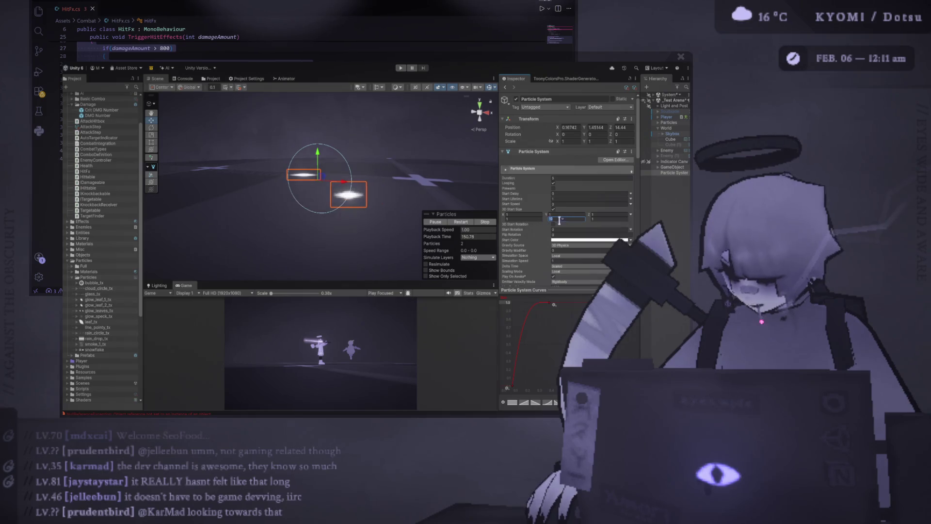
{"action": "double_click", "coordinate": [526, 217]}
{"action": "type", "text": "10"}
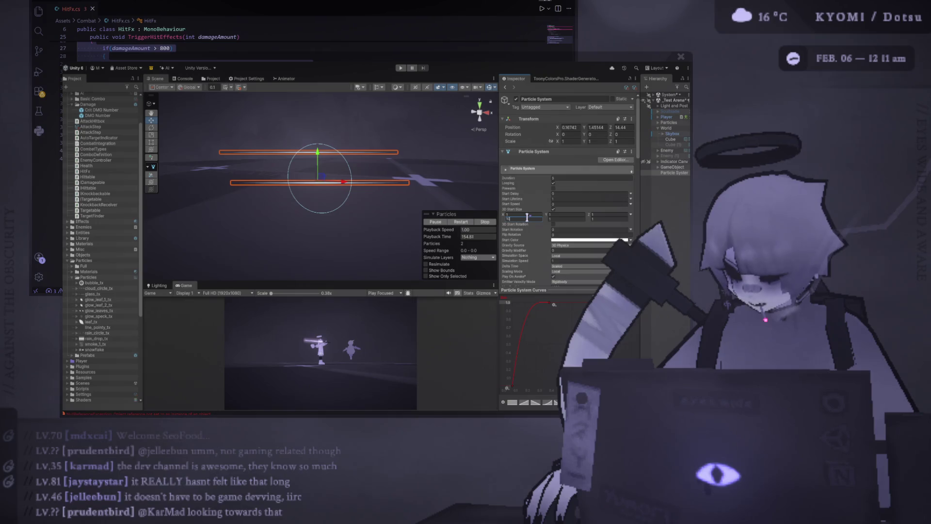
{"action": "key", "text": "BackSpace"}
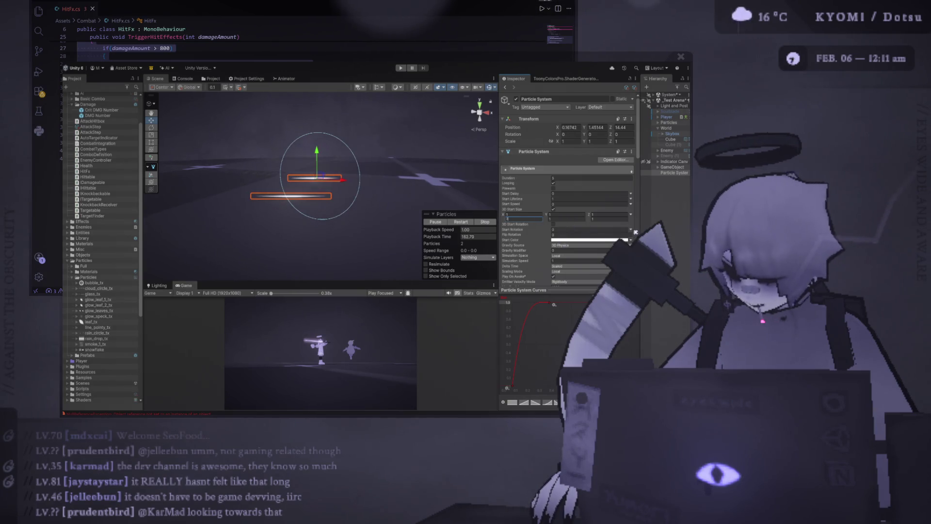
Set Start Rotation to 360, then reselect the particle system and toggle its shape outline
{"action": "left_click", "coordinate": [607, 229]}
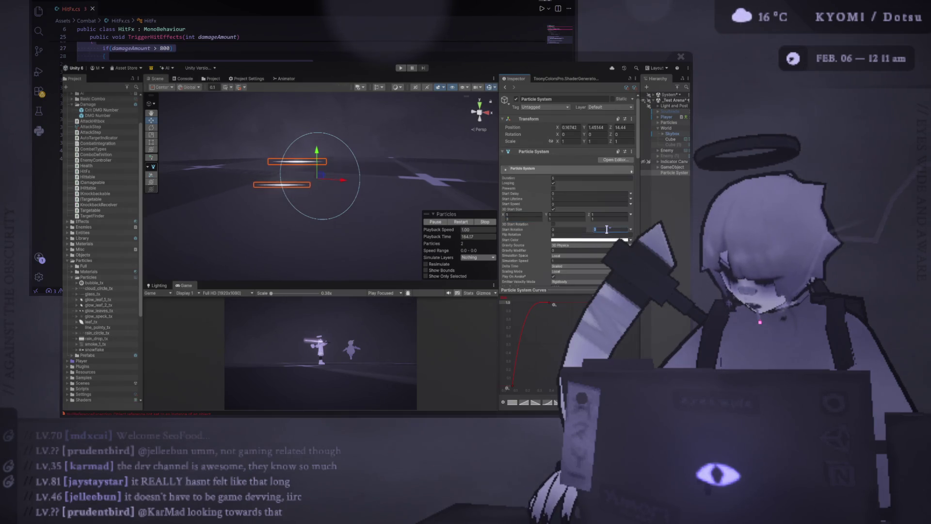
{"action": "type", "text": "360"}
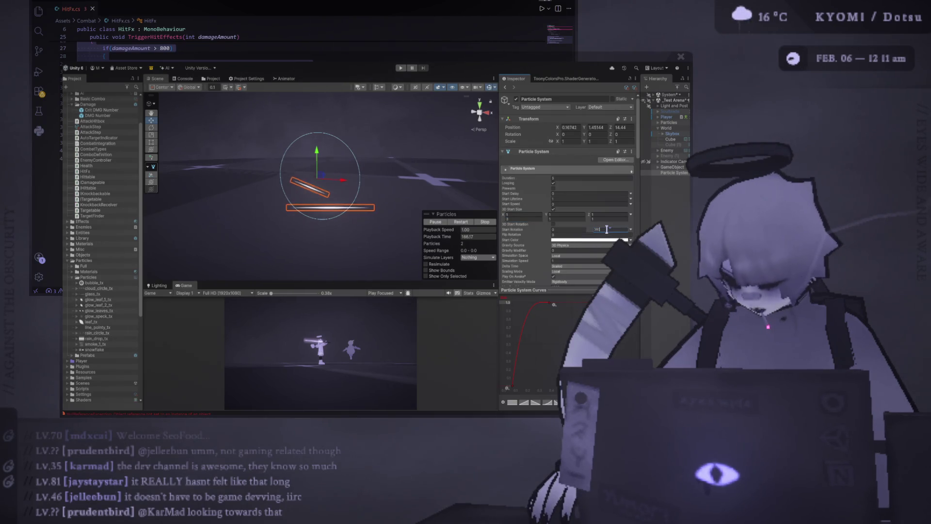
{"action": "key", "text": "Return"}
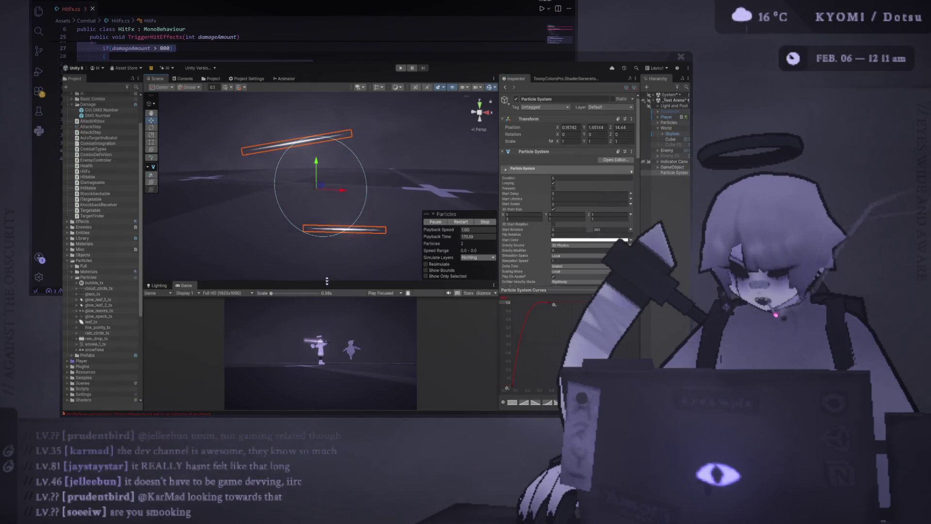
{"action": "left_click", "coordinate": [386, 142]}
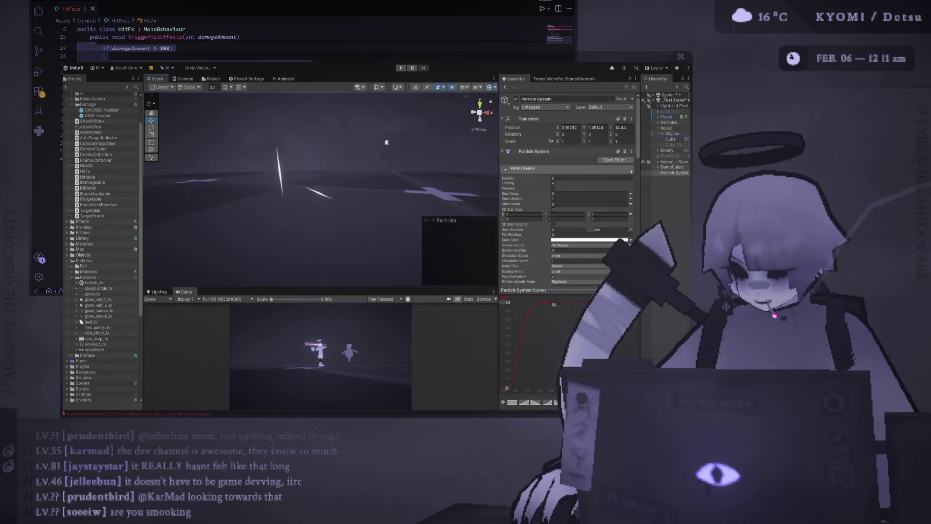
{"action": "left_click", "coordinate": [319, 192]}
{"action": "left_click", "coordinate": [489, 87]}
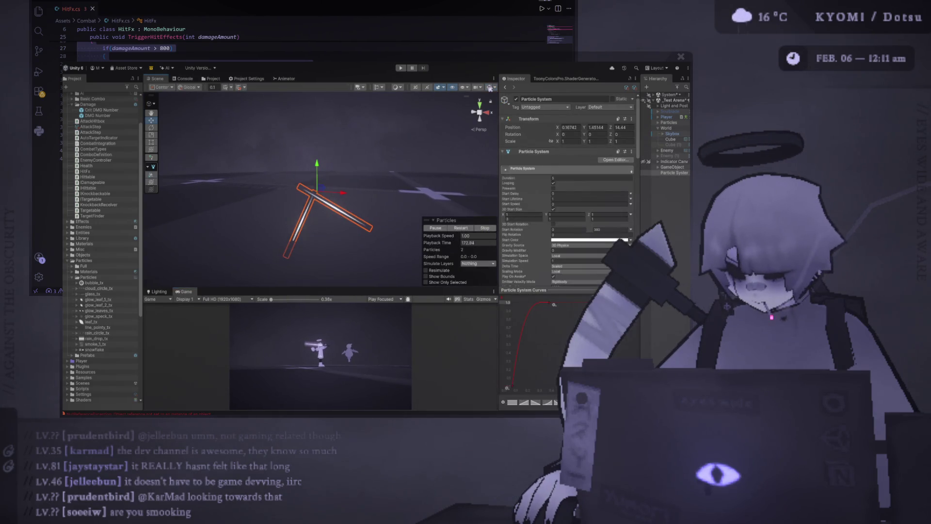
{"action": "left_click", "coordinate": [490, 88]}
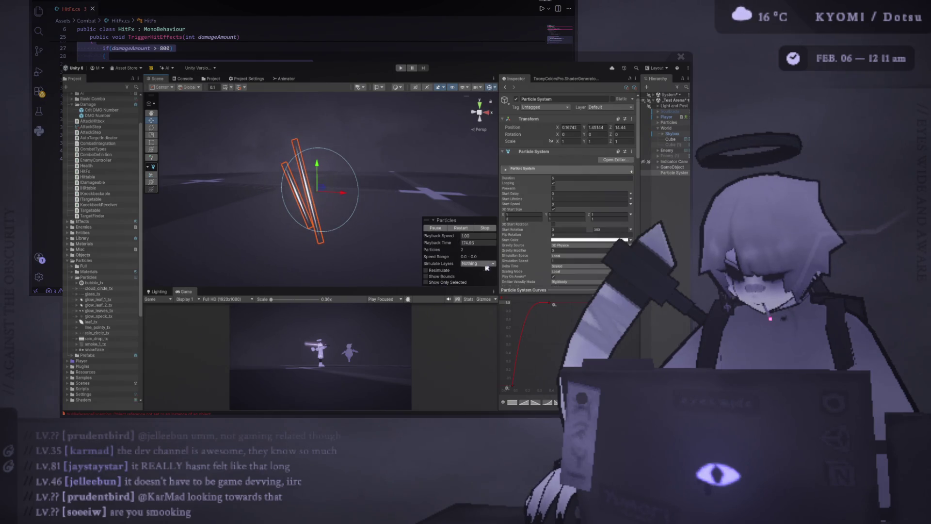